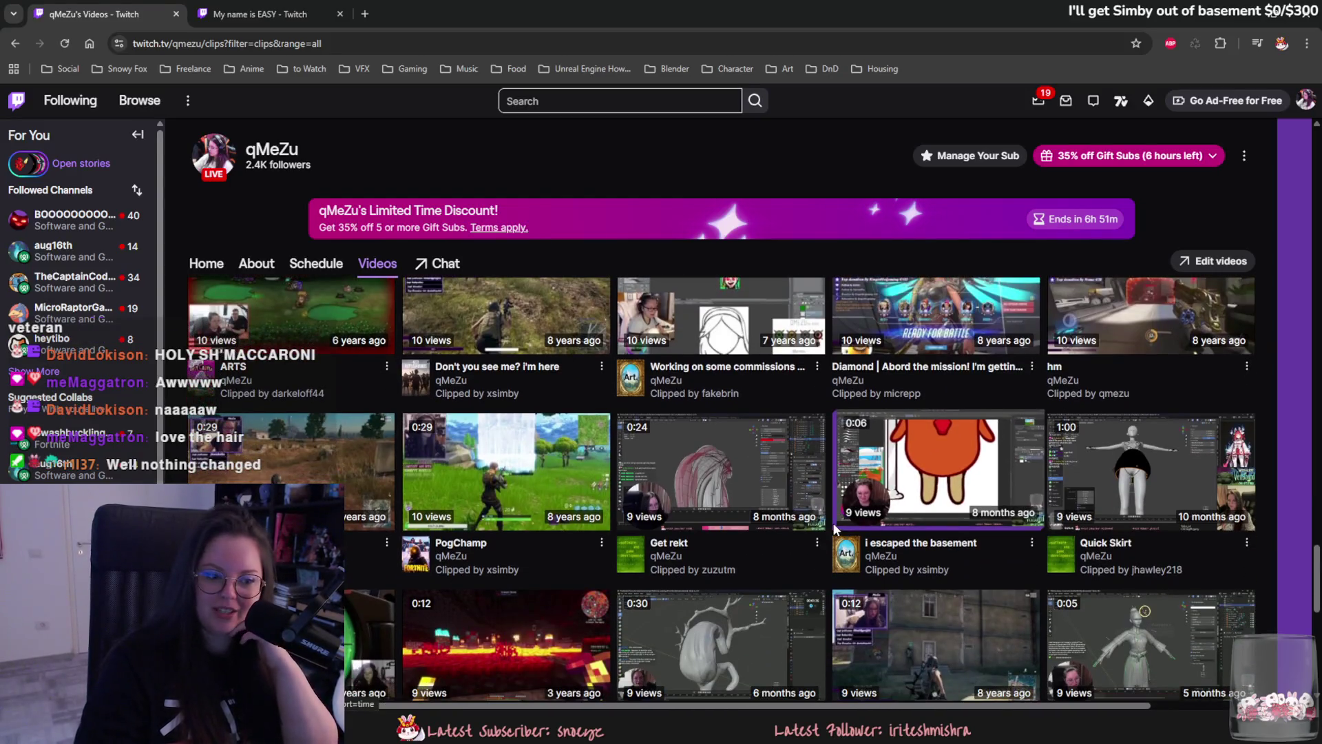
Open the cursed voicecrack clip in a new tab, watch it, then close it.
scroll(785, 527, "down", 3)
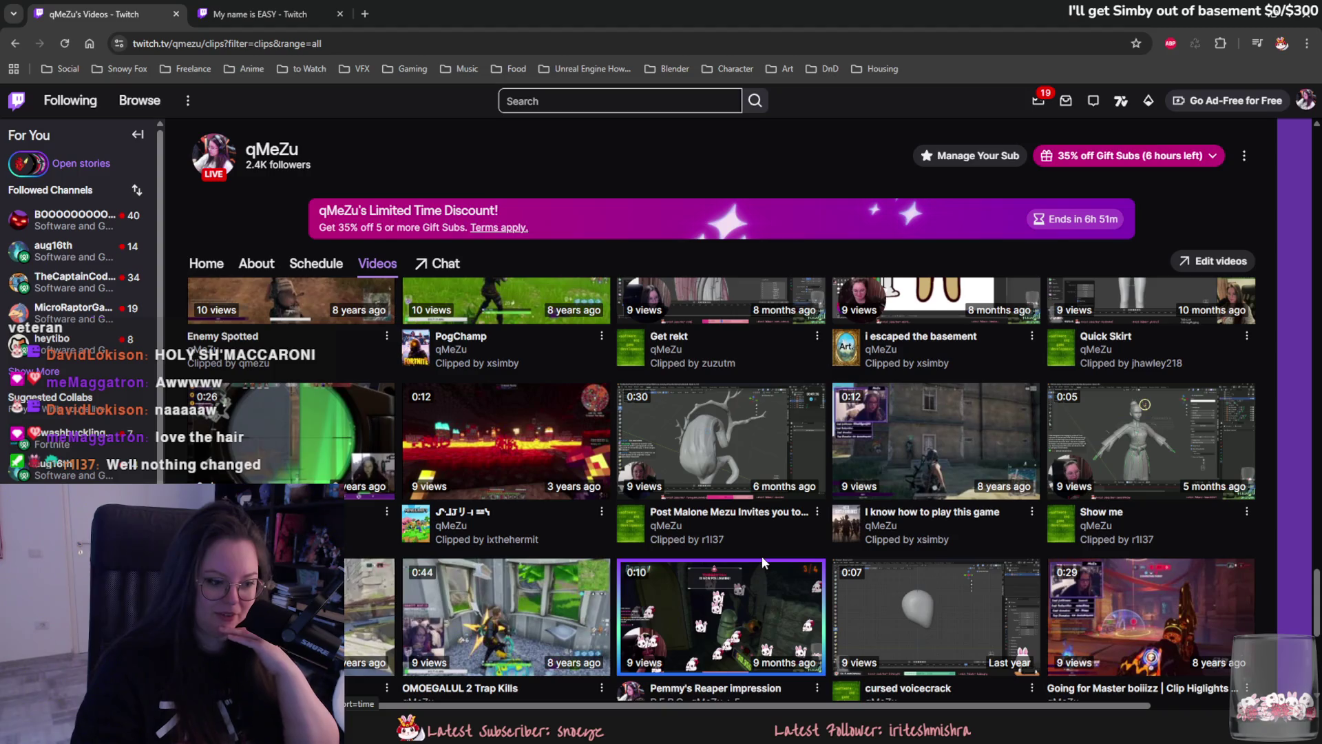
scroll(759, 551, "down", 1)
scroll(680, 534, "down", 1)
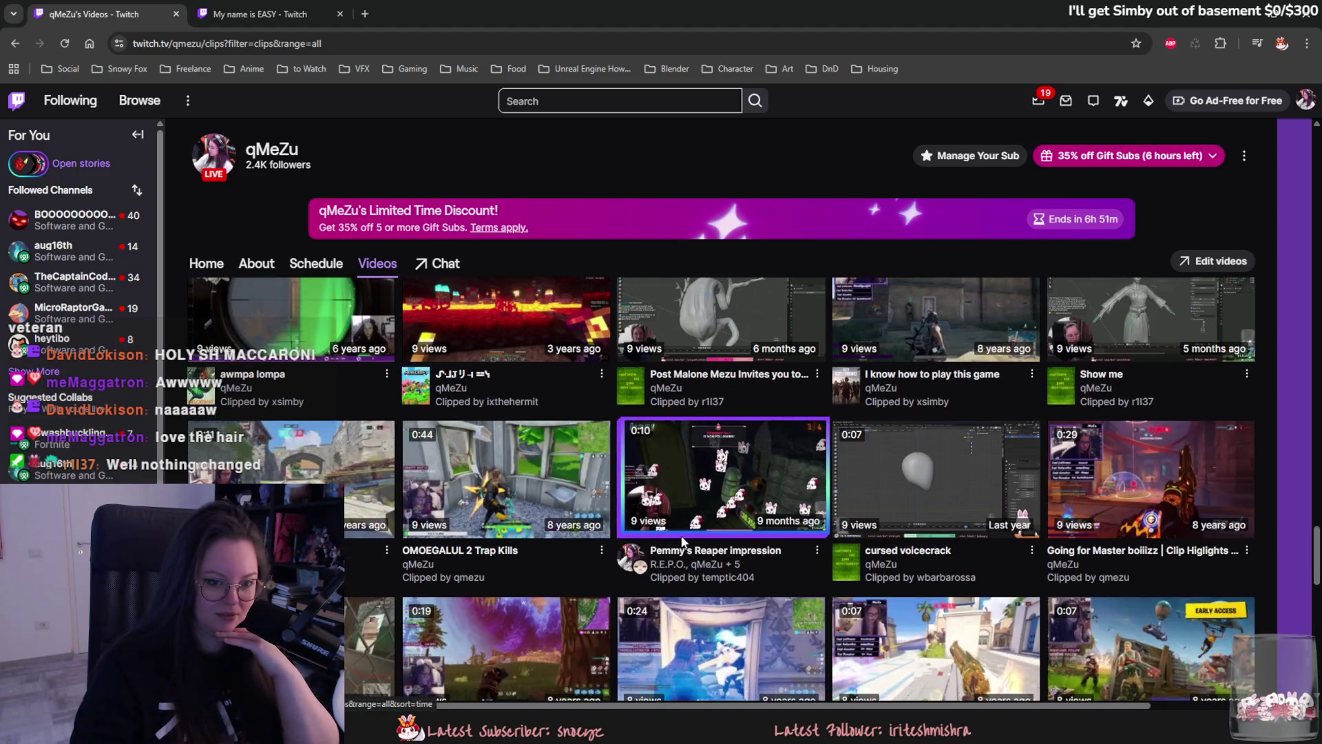
scroll(264, 441, "down", 2)
middle_click(275, 345)
left_click(387, 10)
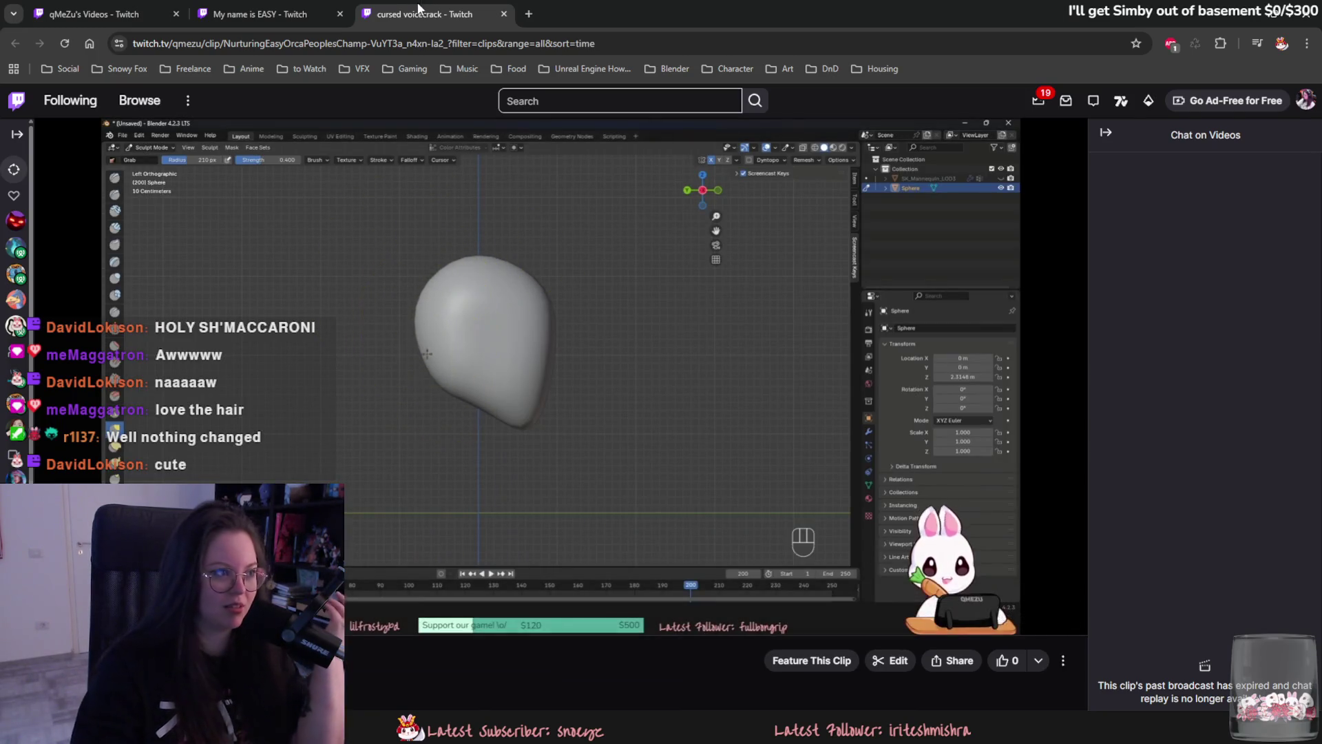
key("alt+Left")
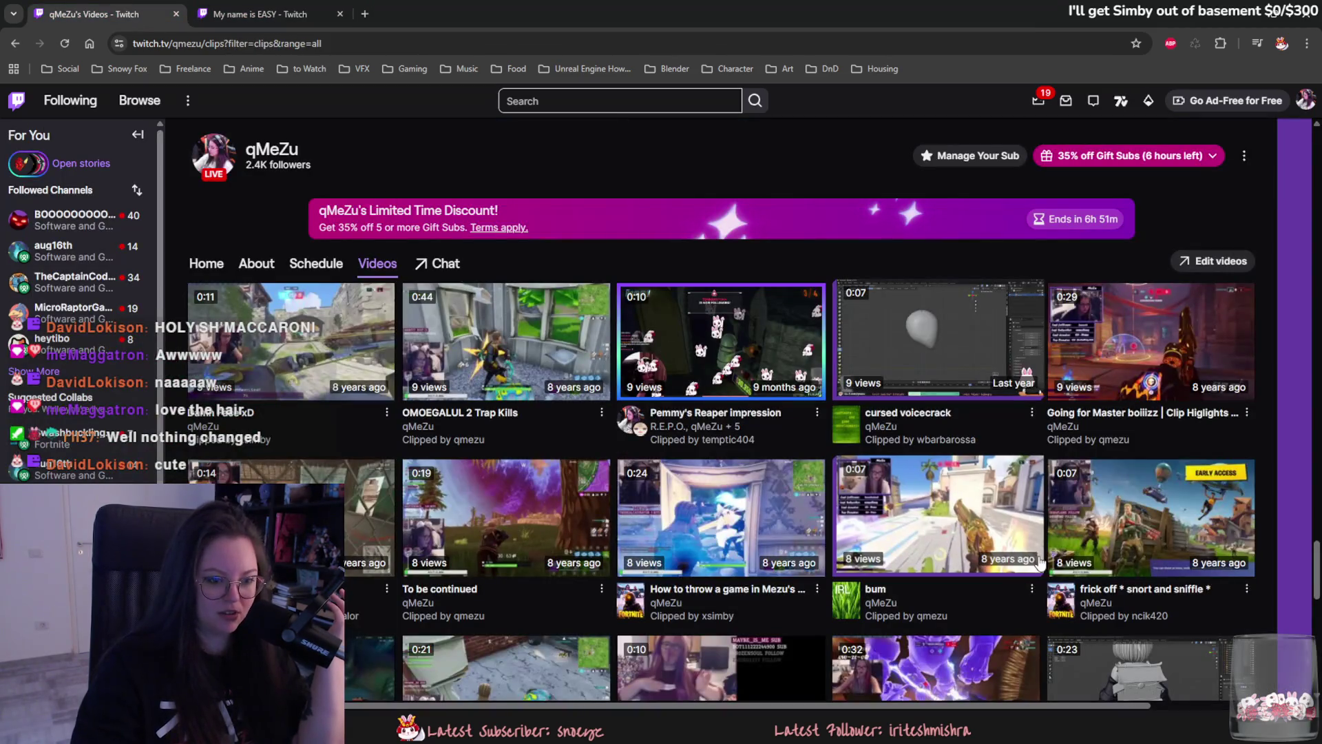
key("alt+Right")
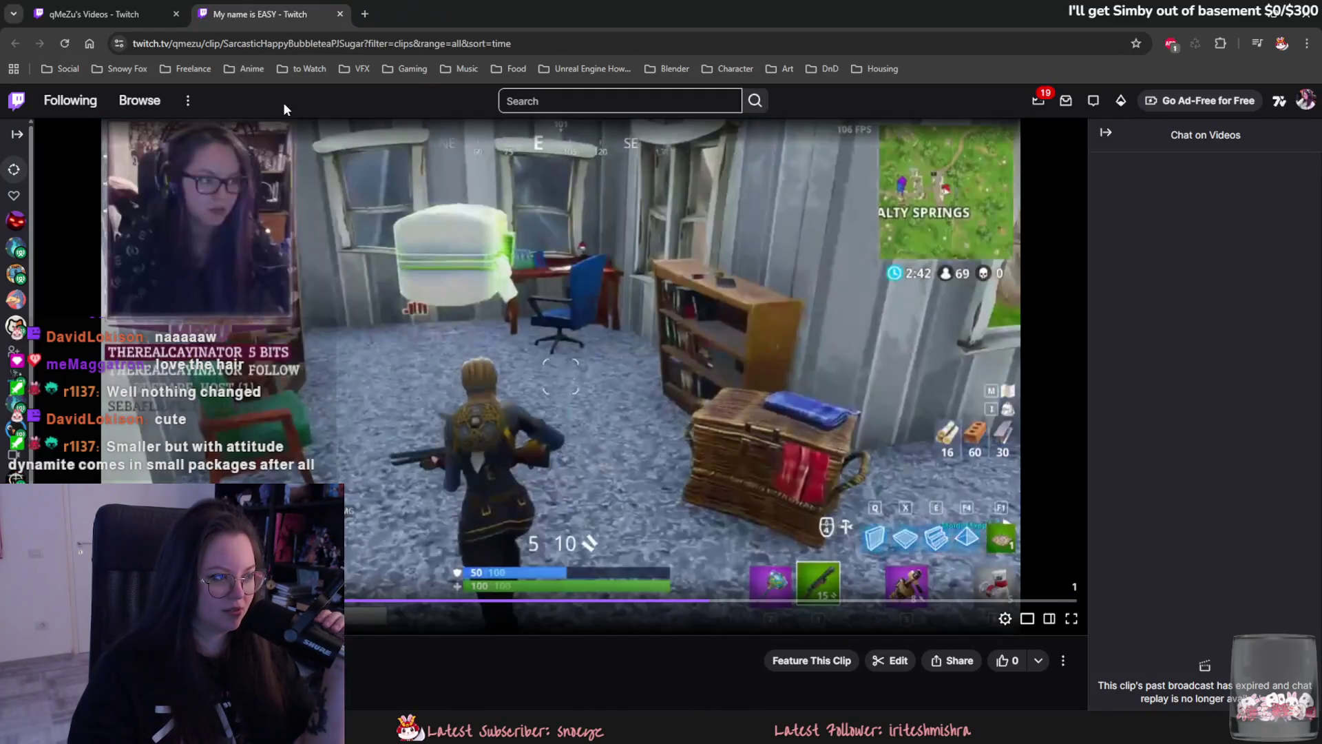
key("ctrl+w")
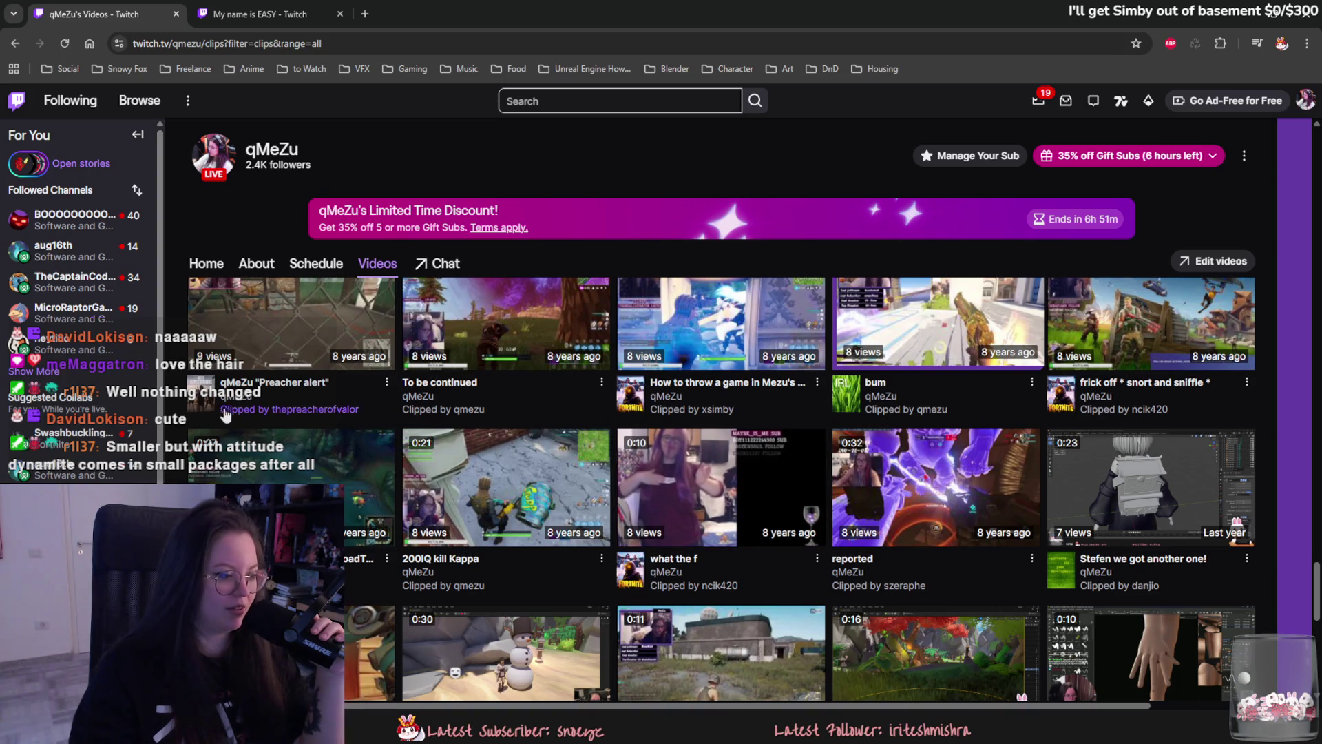
Find the CAH BRUH clip, open it in a new tab, and pause then resume it.
scroll(303, 480, "down", 3)
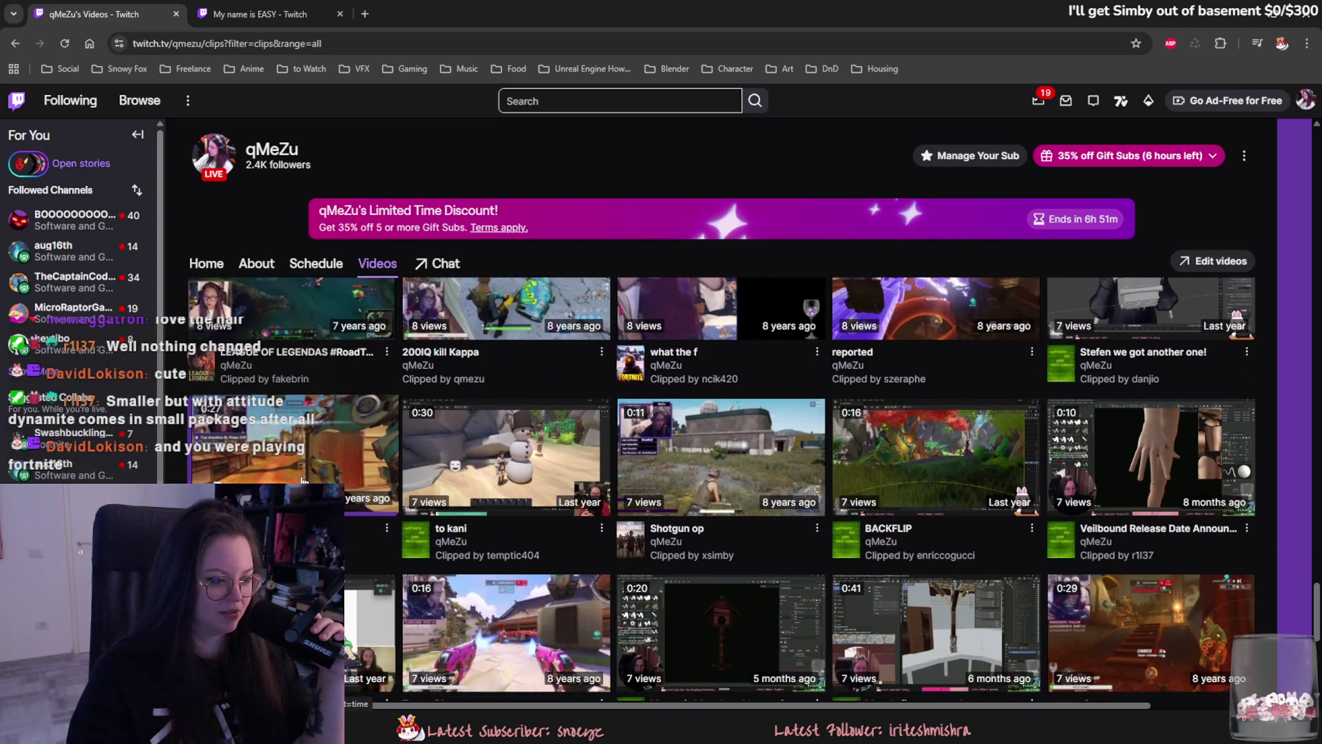
scroll(303, 480, "down", 2)
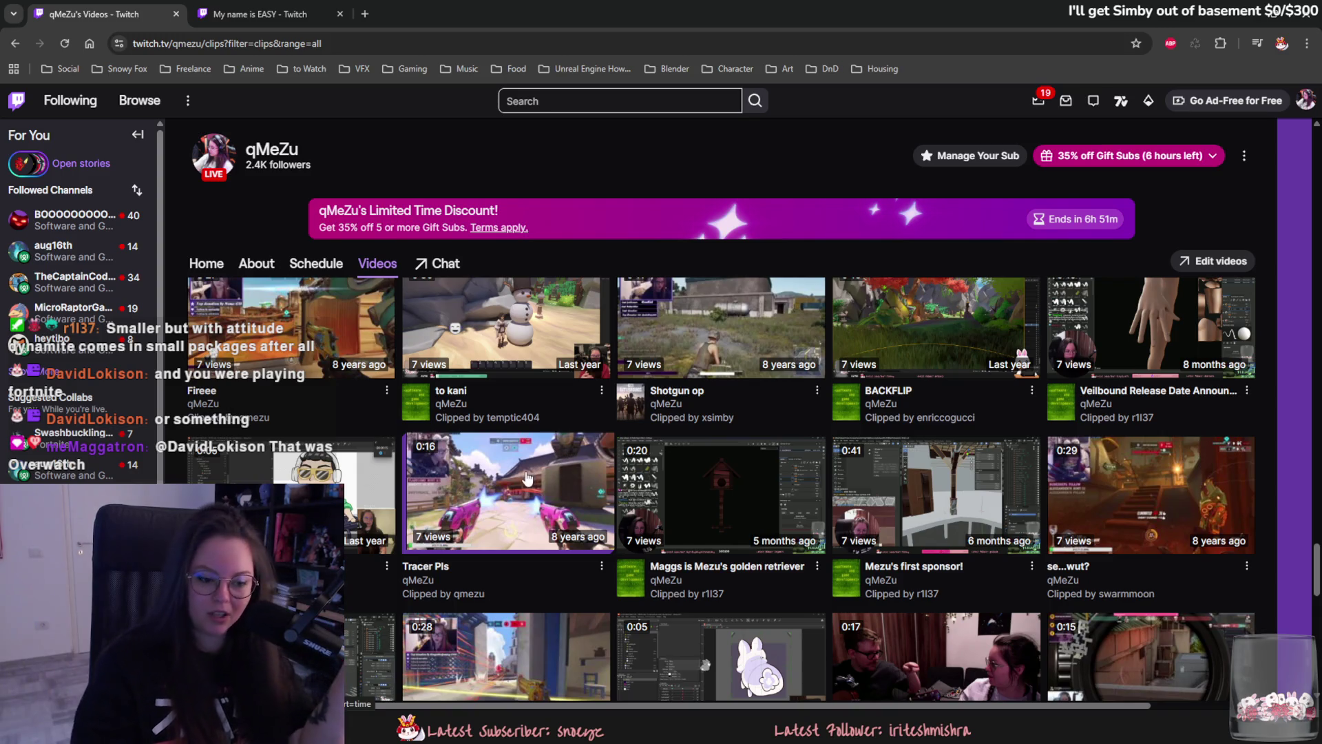
scroll(717, 592, "up", 1)
scroll(709, 524, "down", 2)
scroll(682, 413, "up", 2)
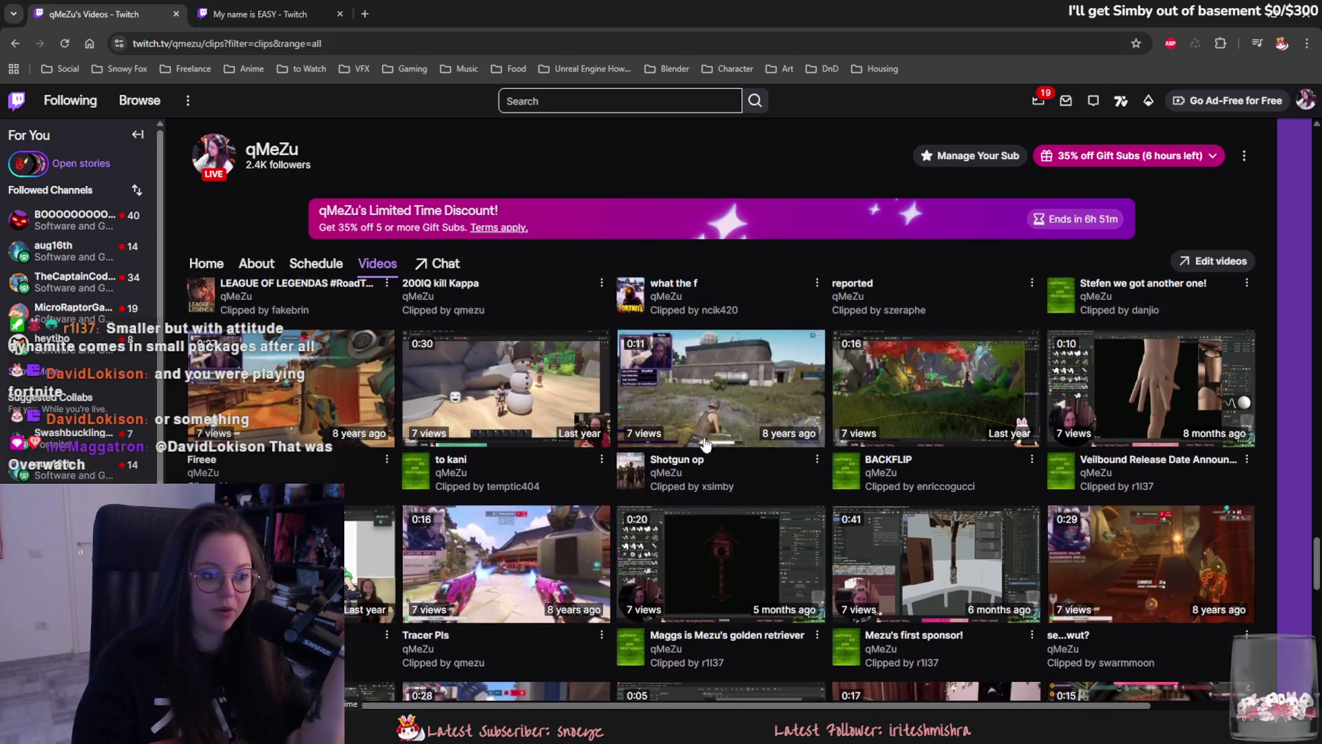
scroll(641, 496, "down", 4)
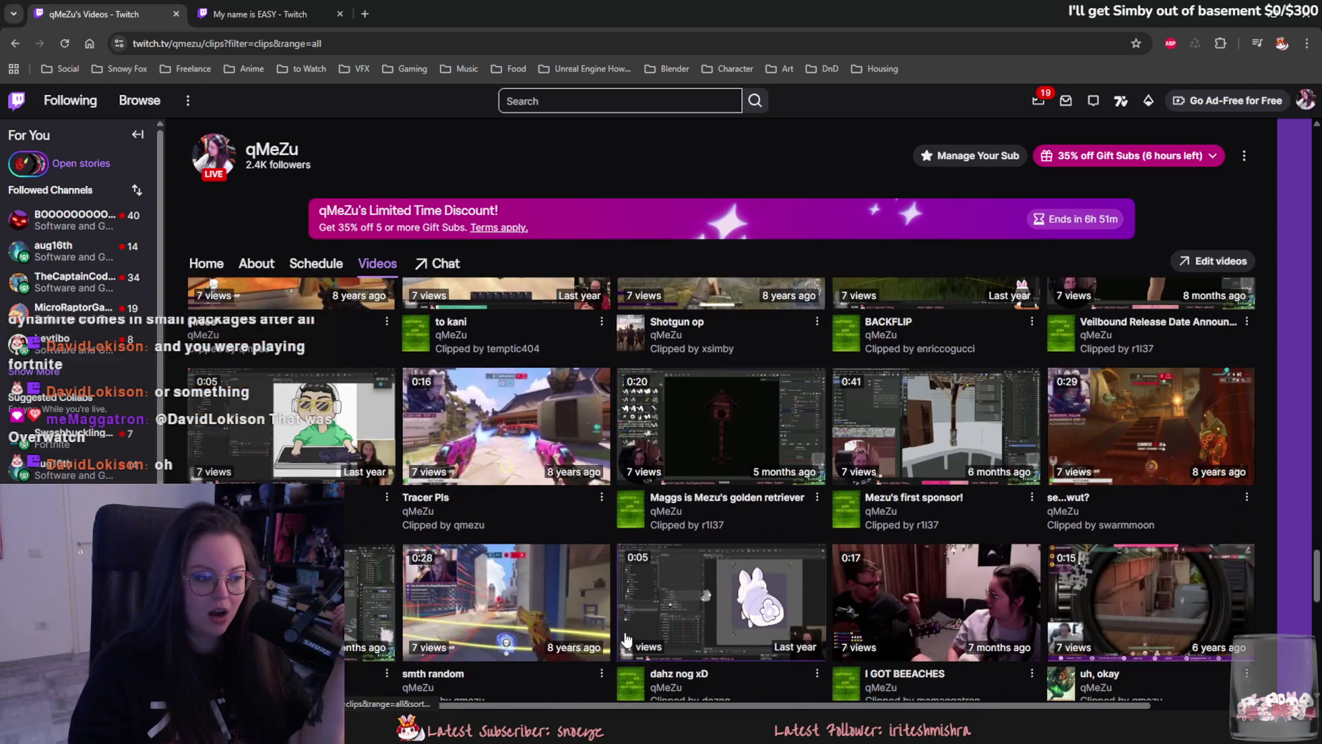
scroll(622, 619, "up", 1)
scroll(620, 620, "down", 1)
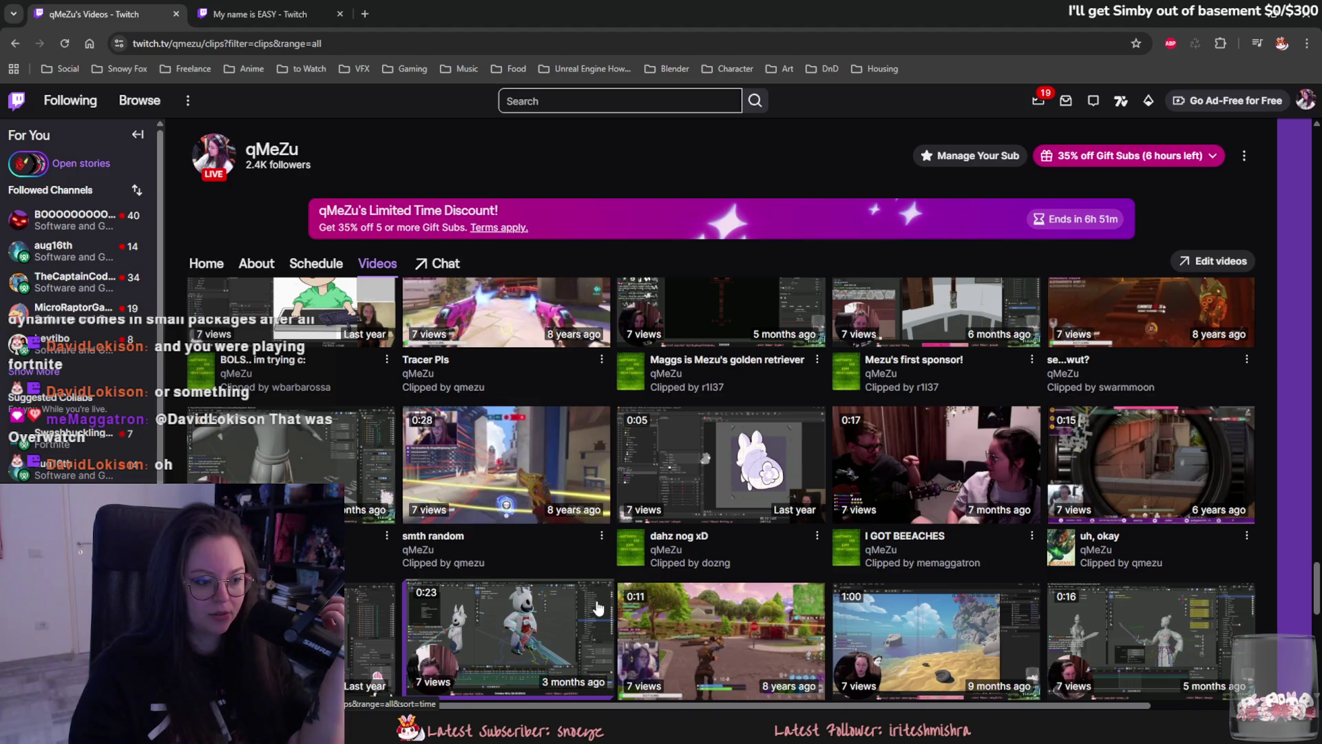
scroll(561, 584, "down", 4)
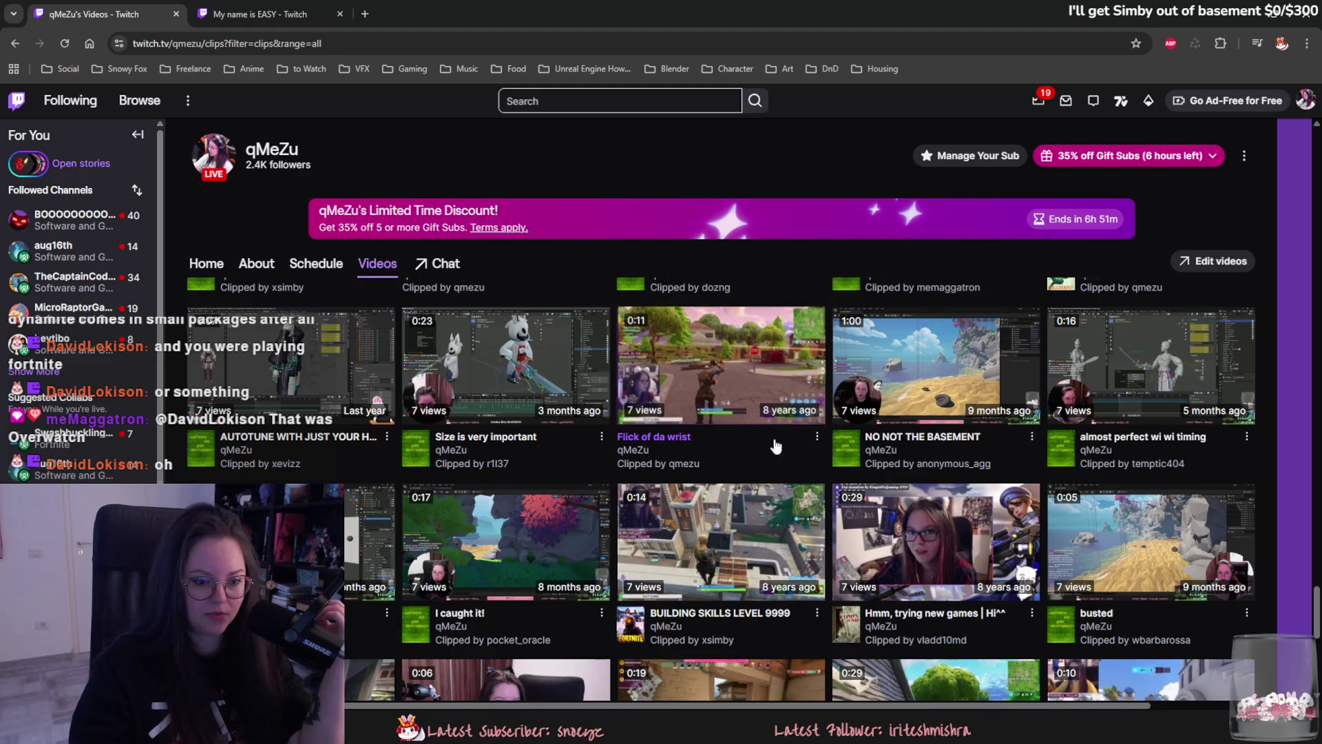
scroll(758, 444, "down", 3)
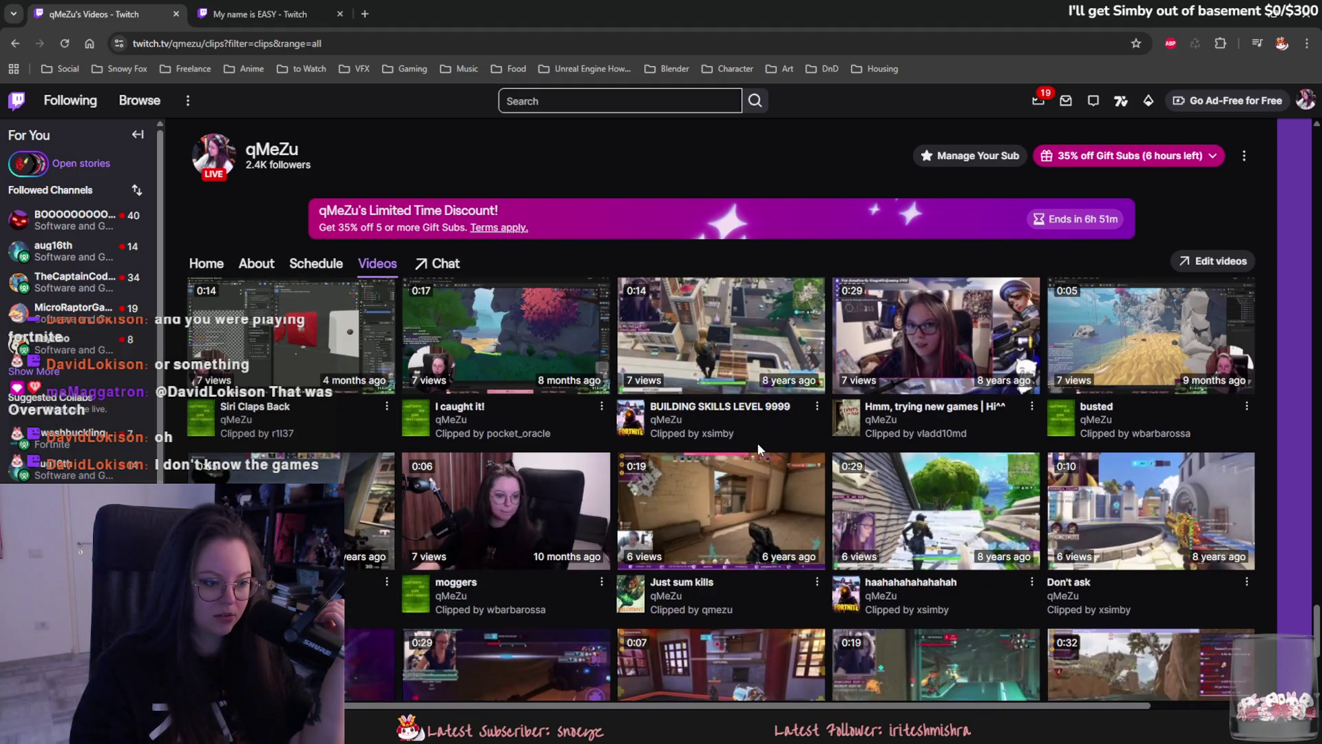
scroll(749, 449, "down", 4)
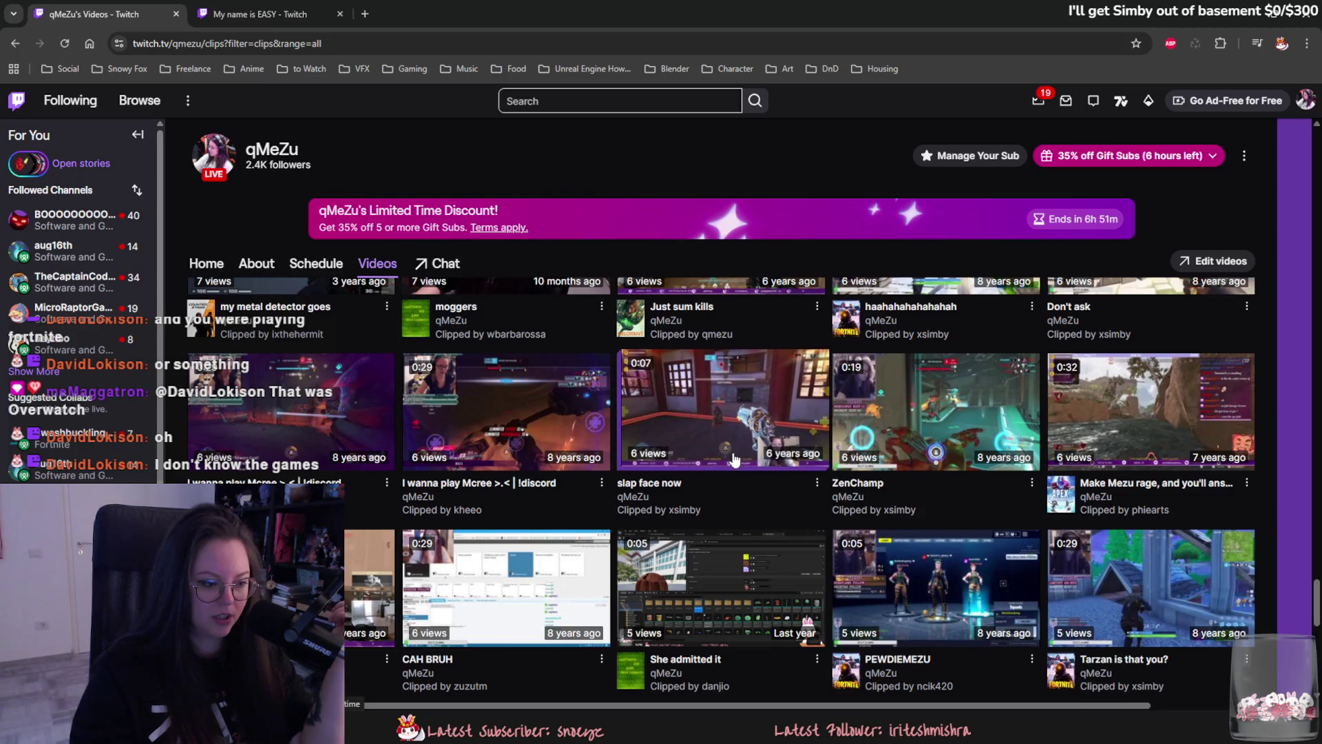
scroll(734, 460, "down", 2)
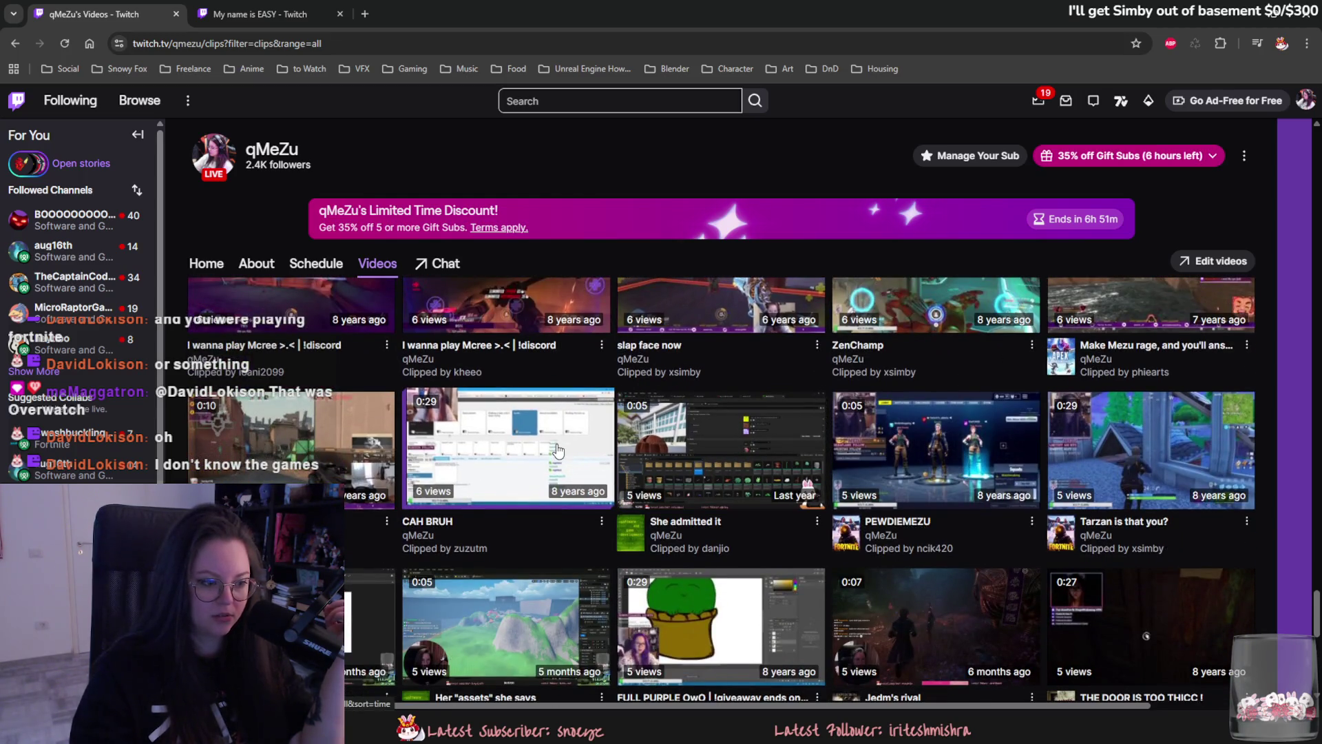
middle_click(558, 451)
left_click(385, 13)
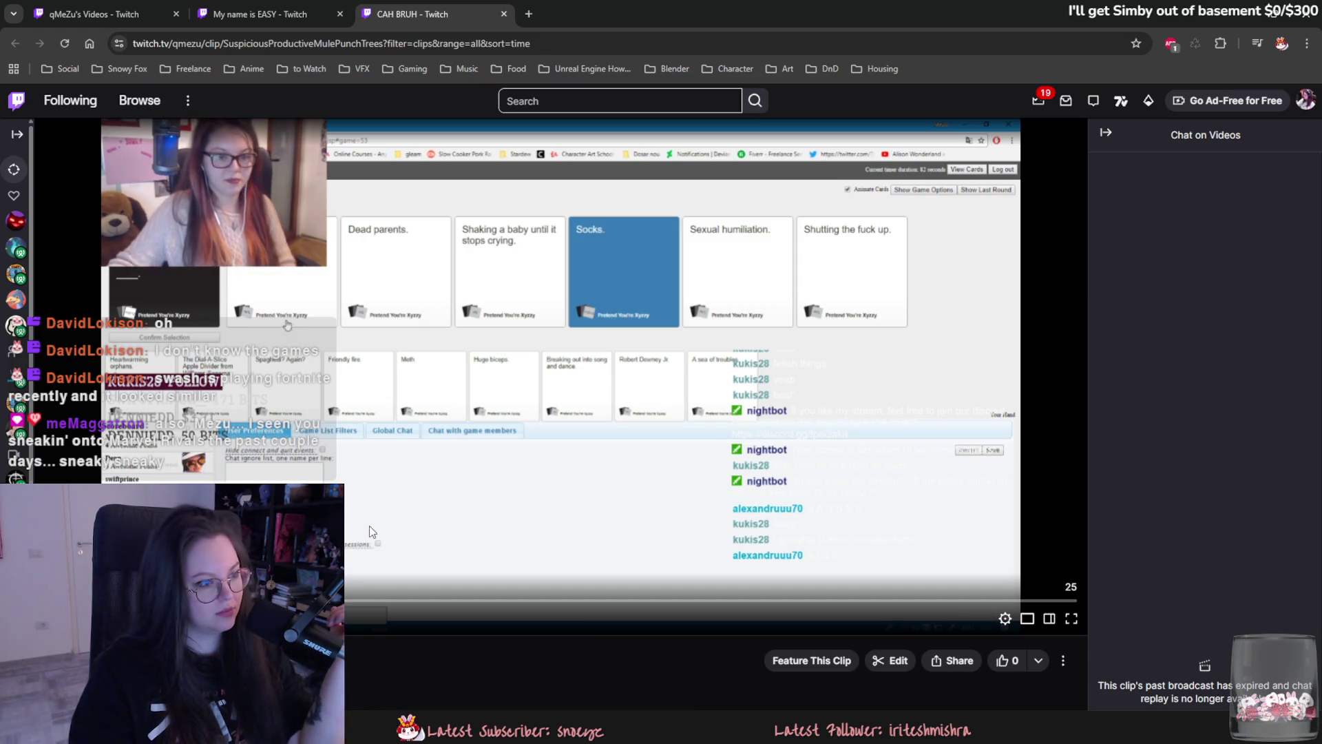
key("space")
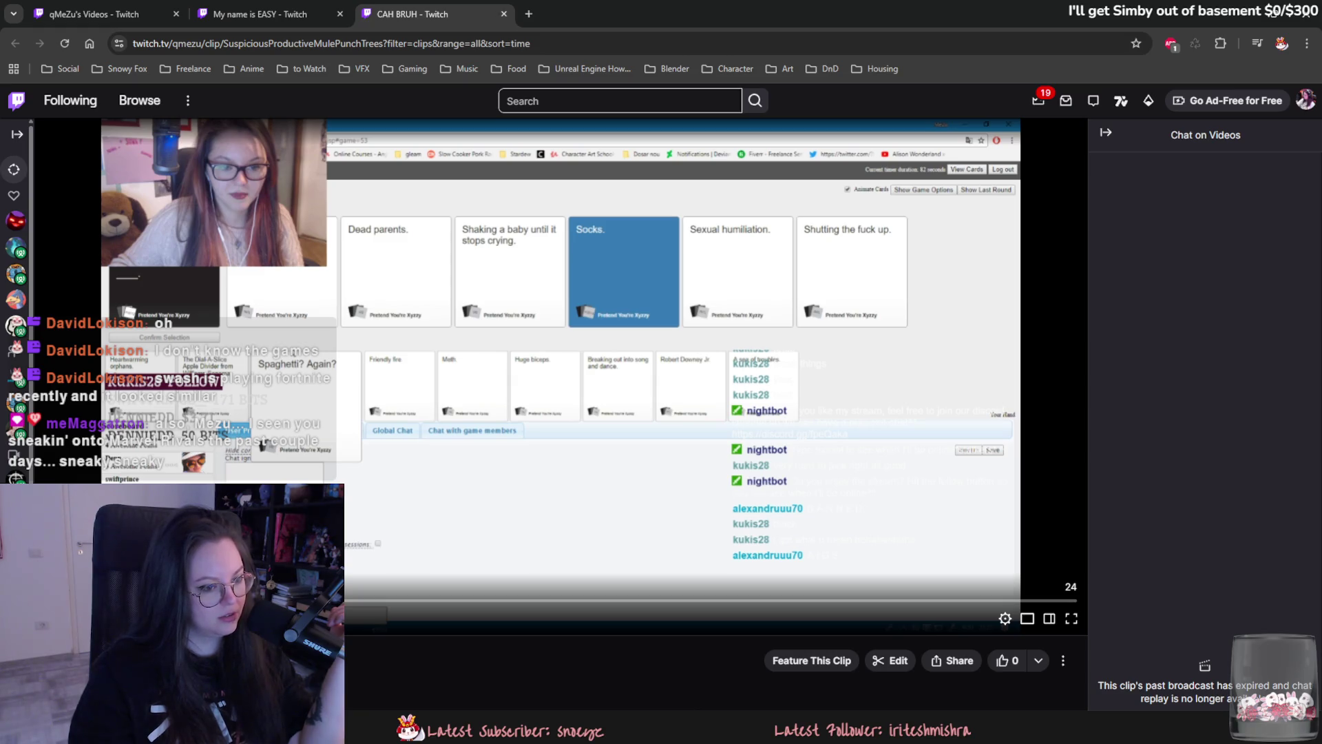
key("space")
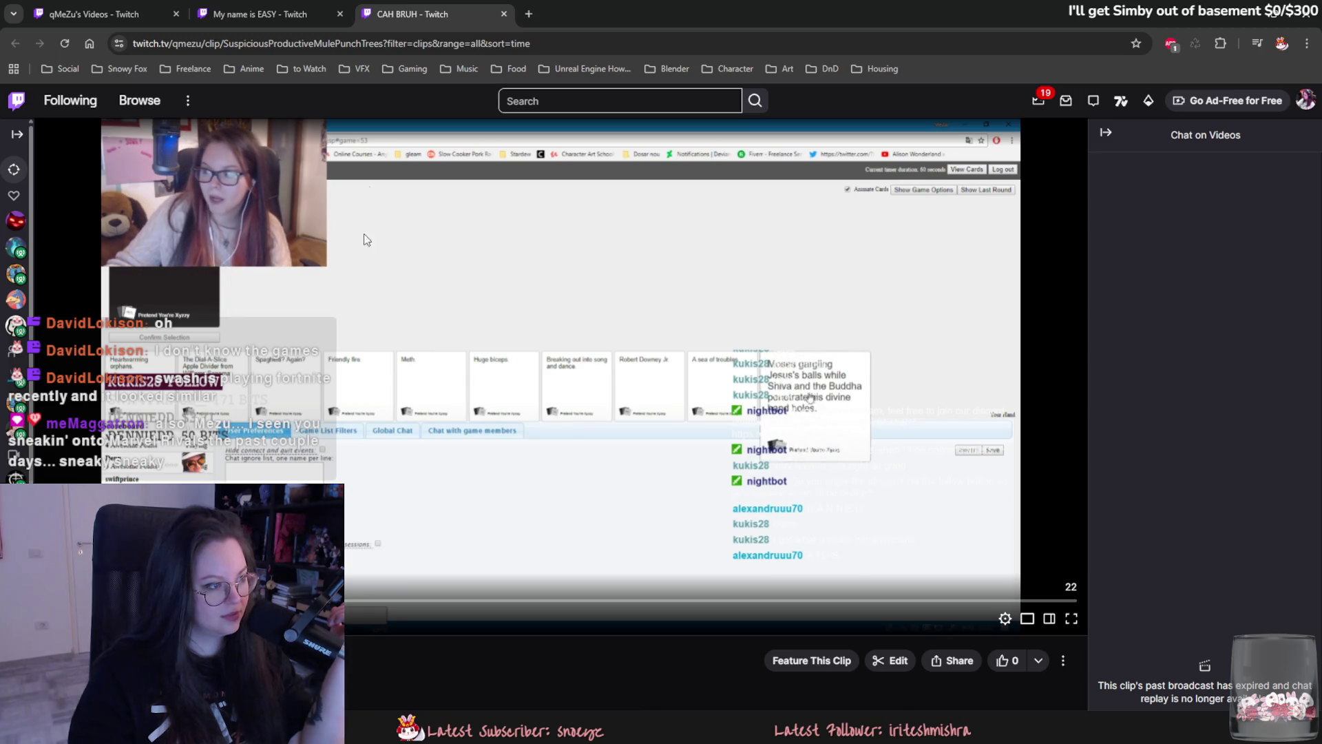
Close the CAH BRUH and My name is EASY tabs and return to Blender.
left_click(504, 14)
middle_click(203, 7)
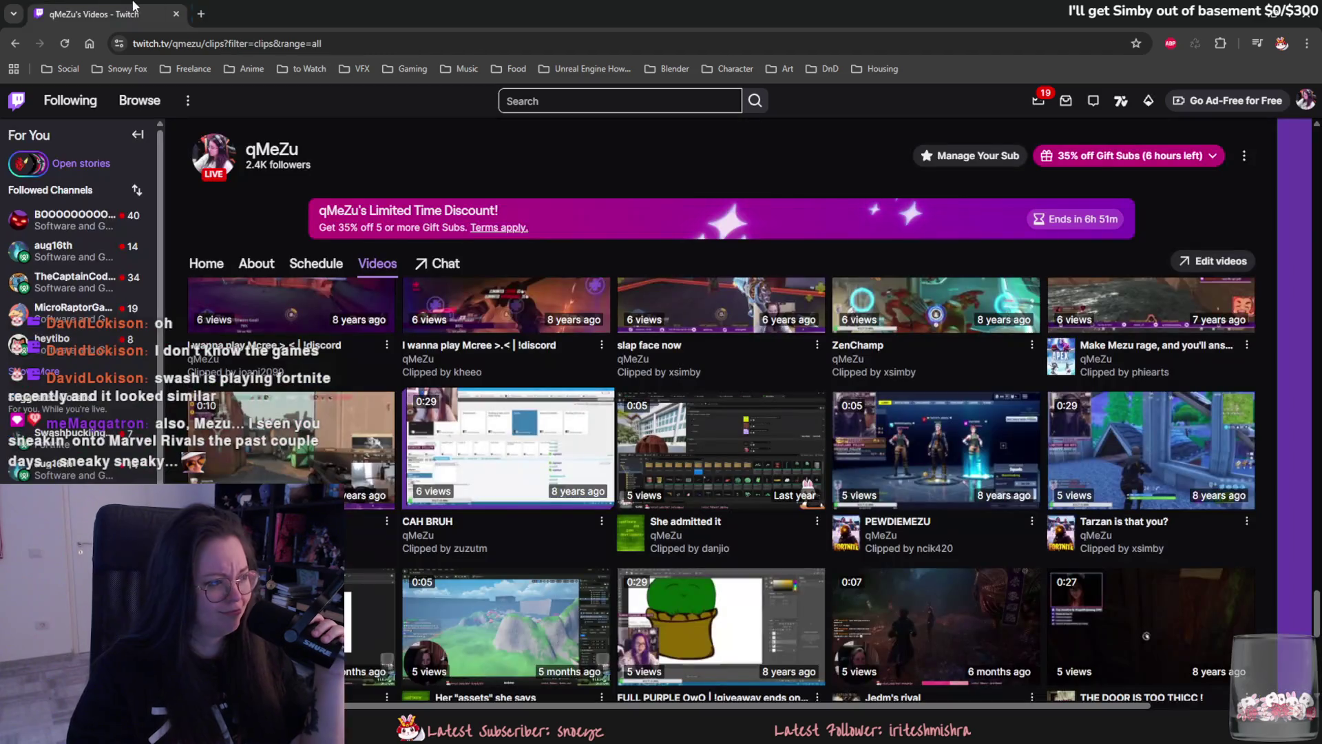
key("alt+Tab")
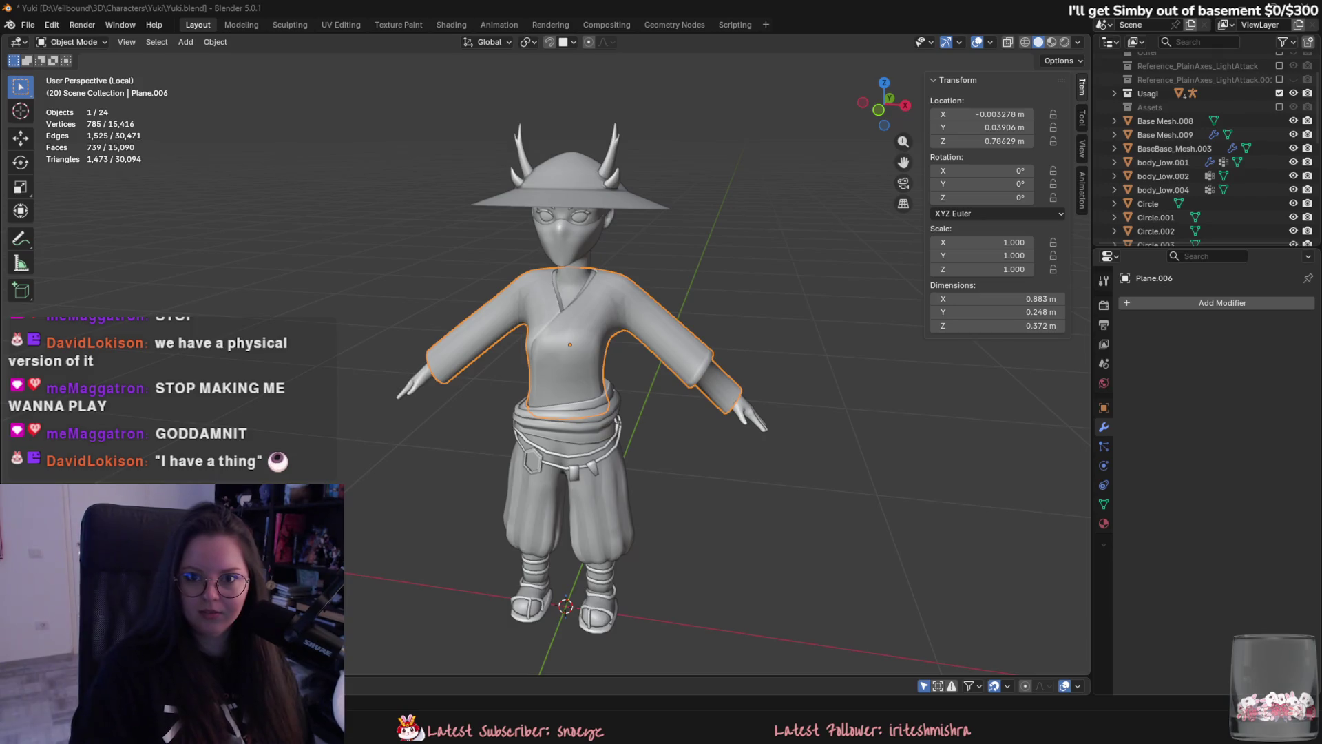
Switch from Blender to the browser showing the r/marvelrivals Deadpool and Wolverine post.
key("alt+Tab")
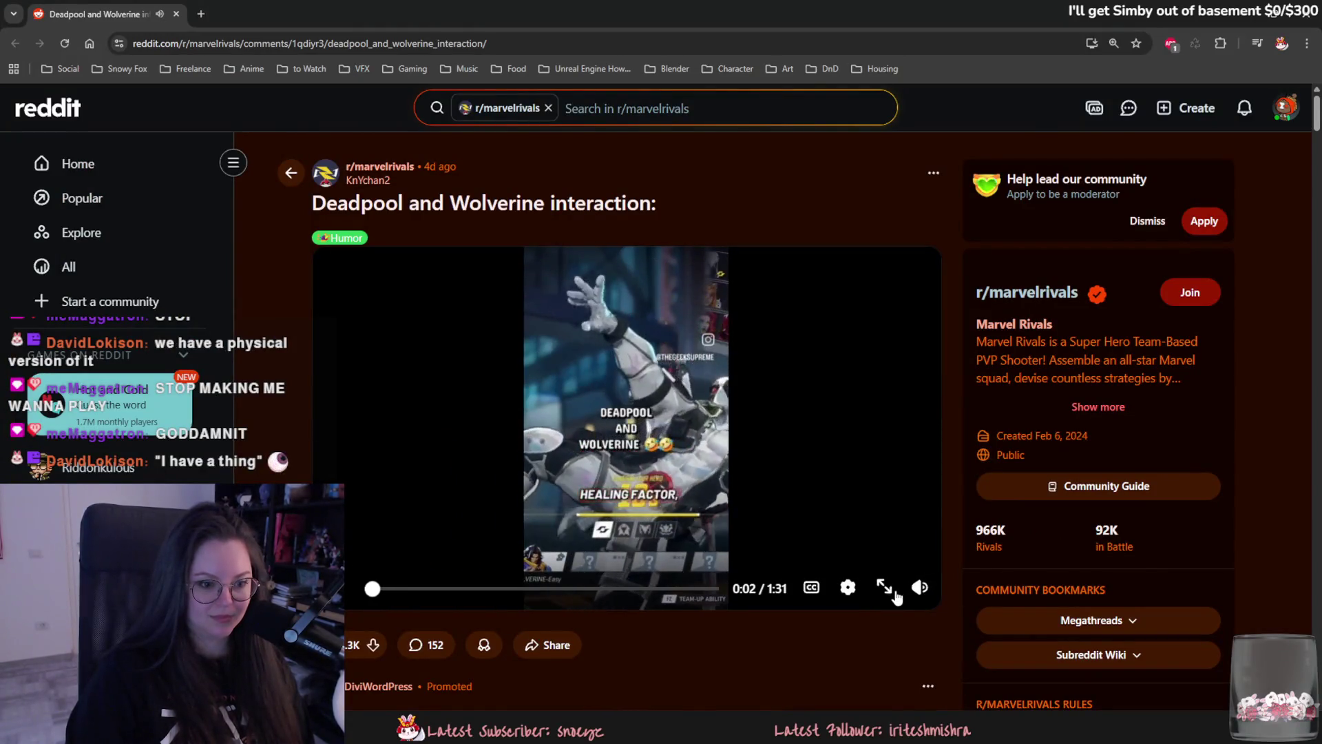
Watch the Deadpool and Wolverine video full screen three times, then return to Blender.
left_click(888, 589)
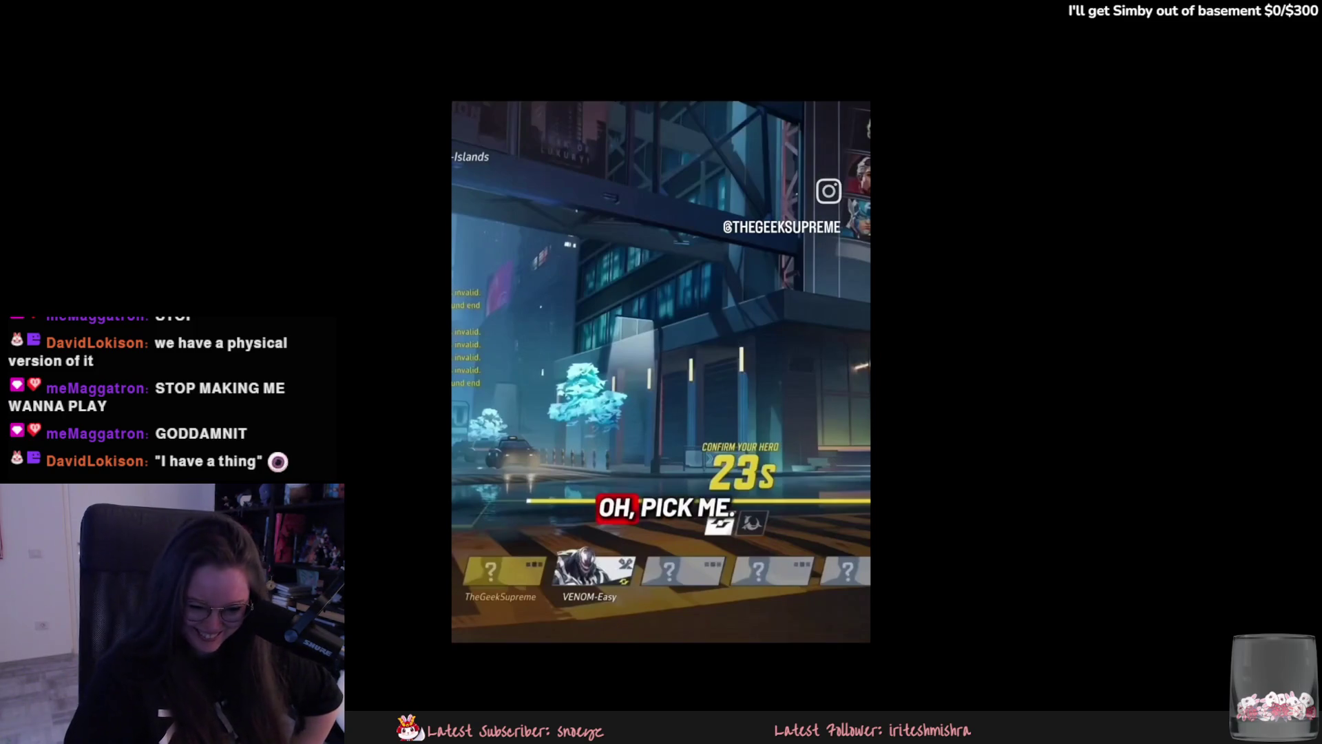
key("Escape")
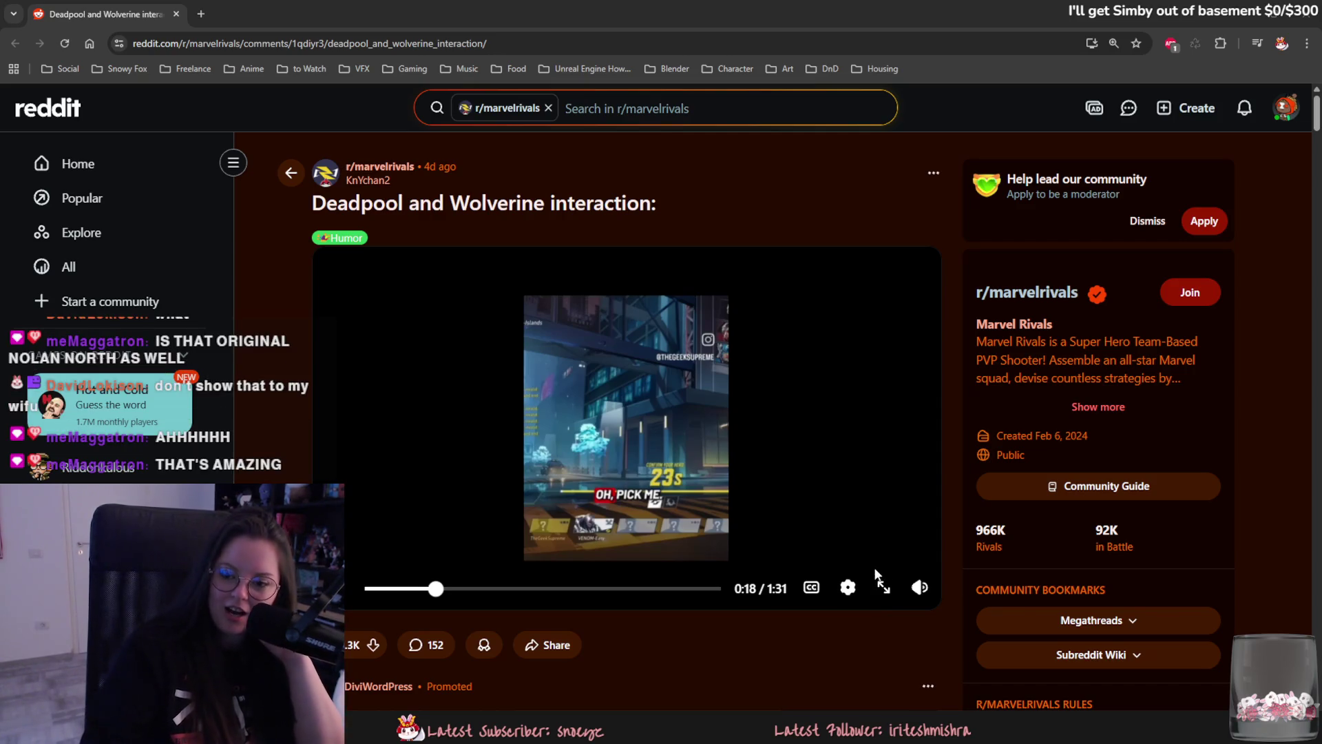
left_click(884, 587)
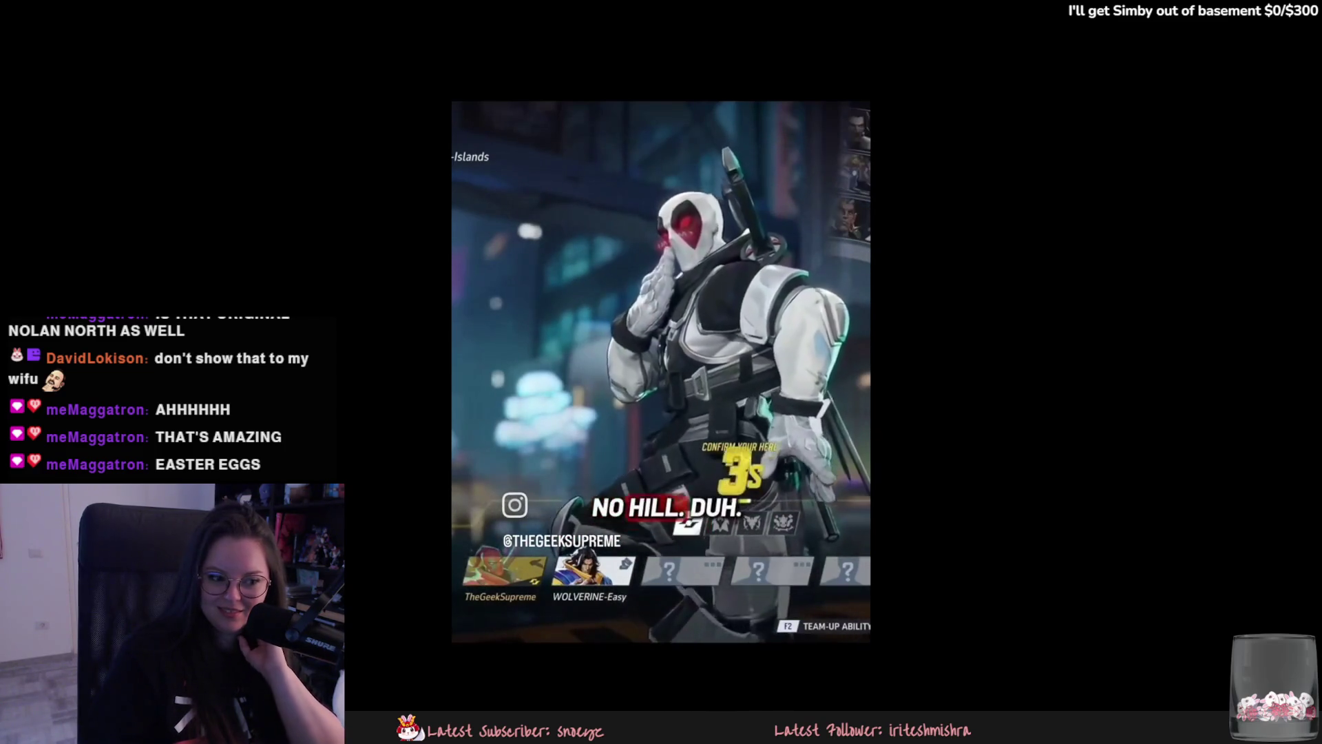
key("Escape")
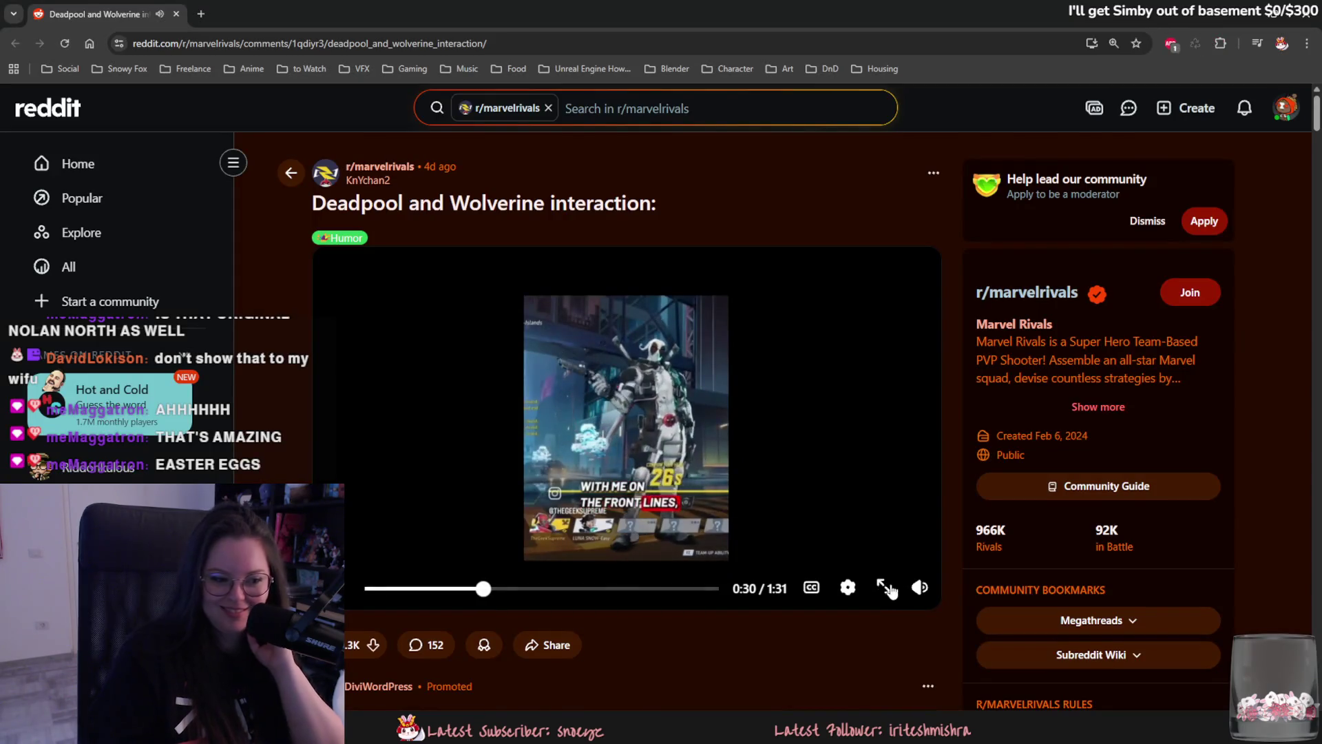
left_click(884, 588)
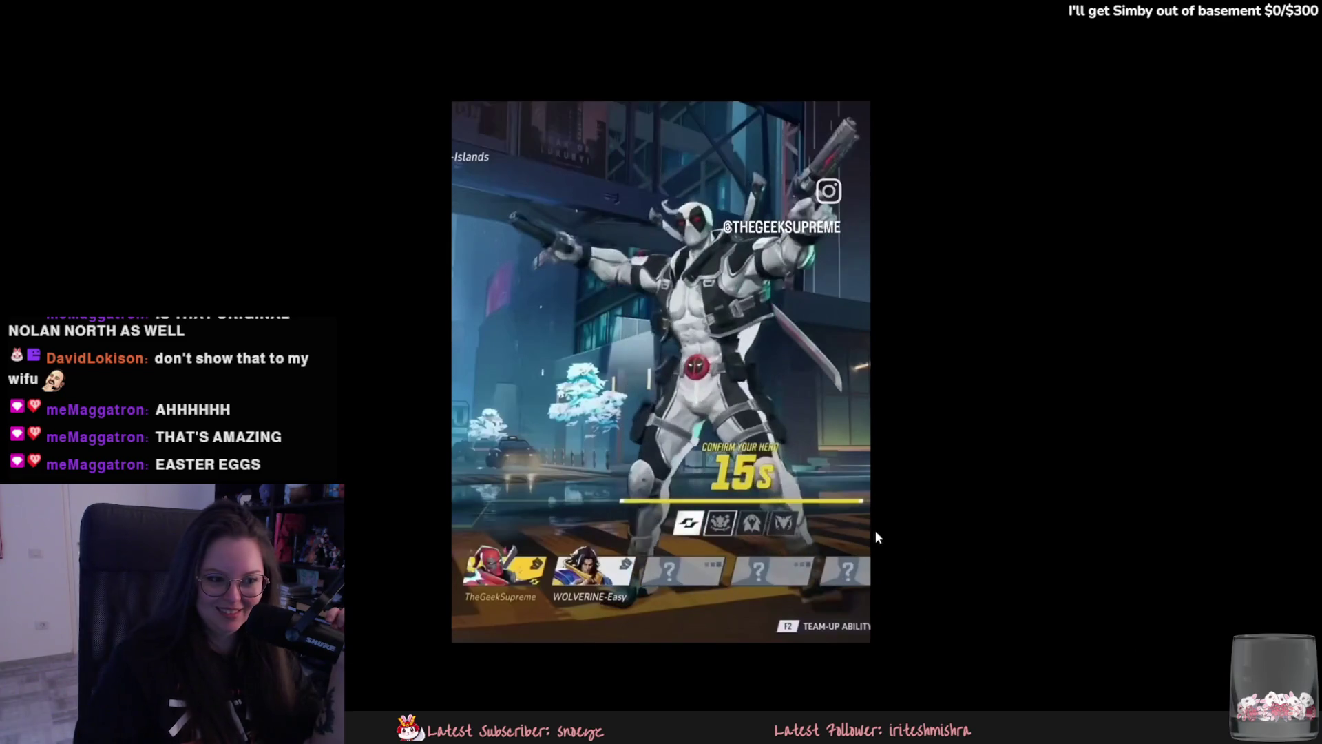
key("Escape")
key("alt+Tab")
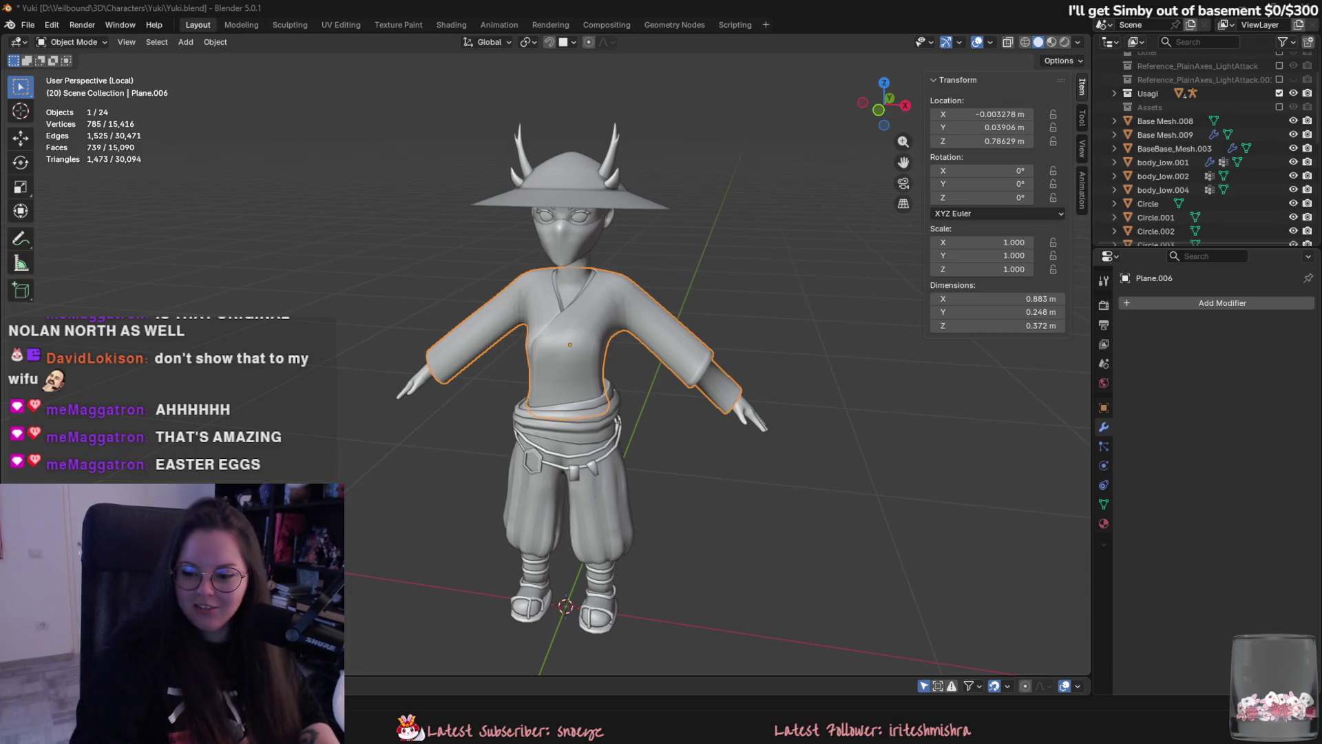
key("super+d")
key("super+d")
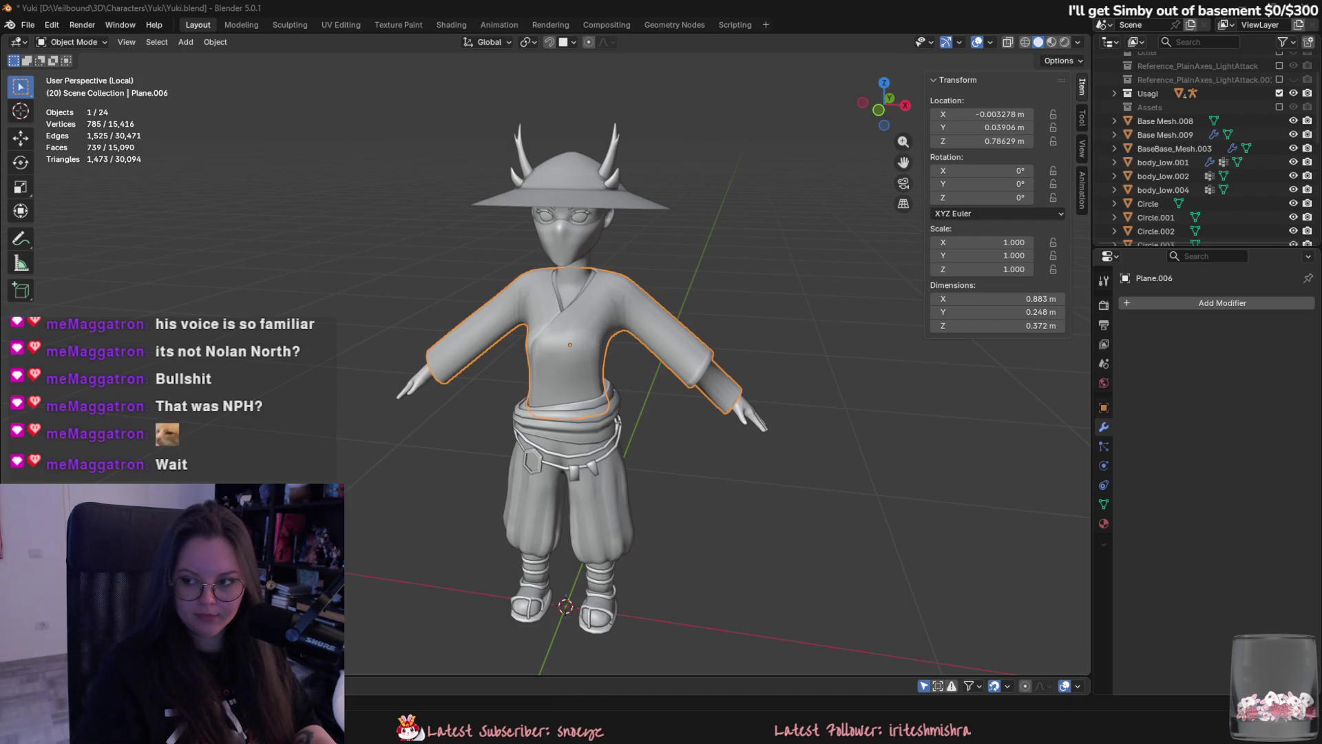
key("alt+Tab")
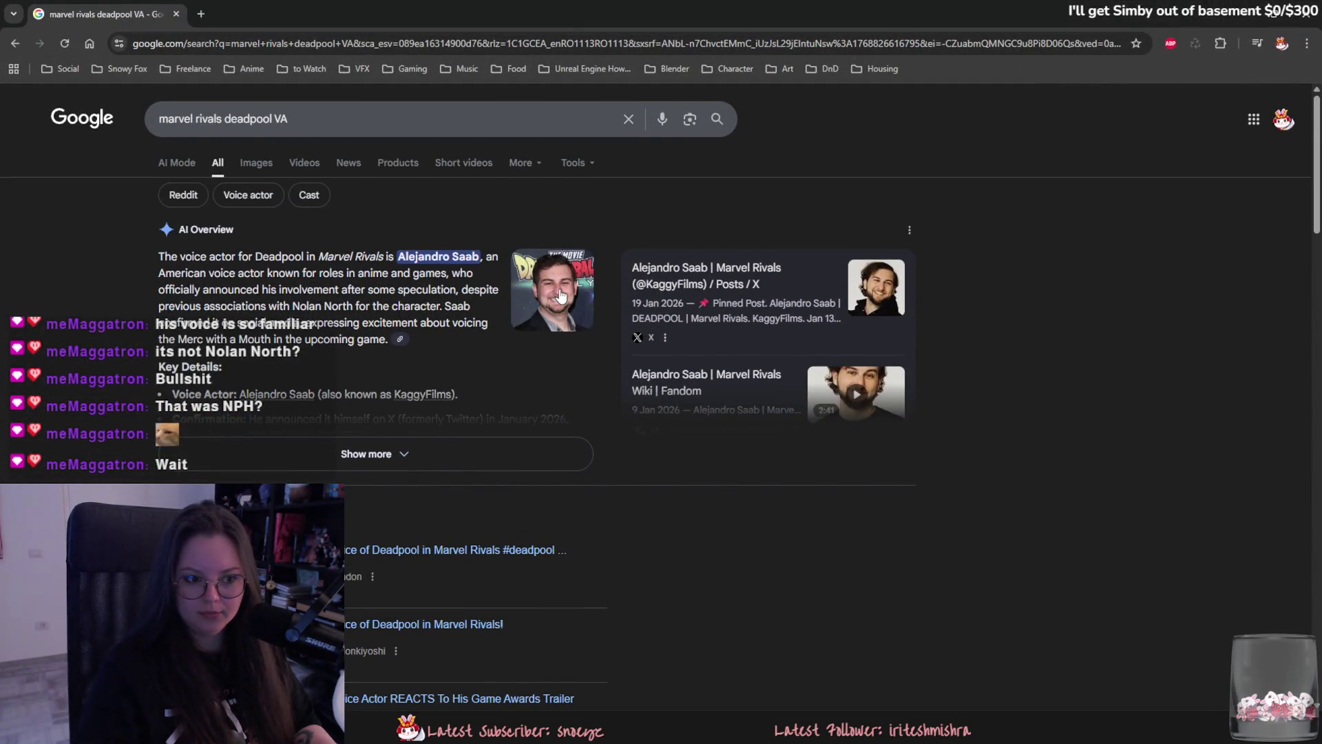
Replace the Google query with 'alejandro saab' and run the search.
scroll(380, 409, "down", 10)
scroll(378, 409, "up", 5)
triple_click(280, 109)
type("alejandro saab")
key("Return")
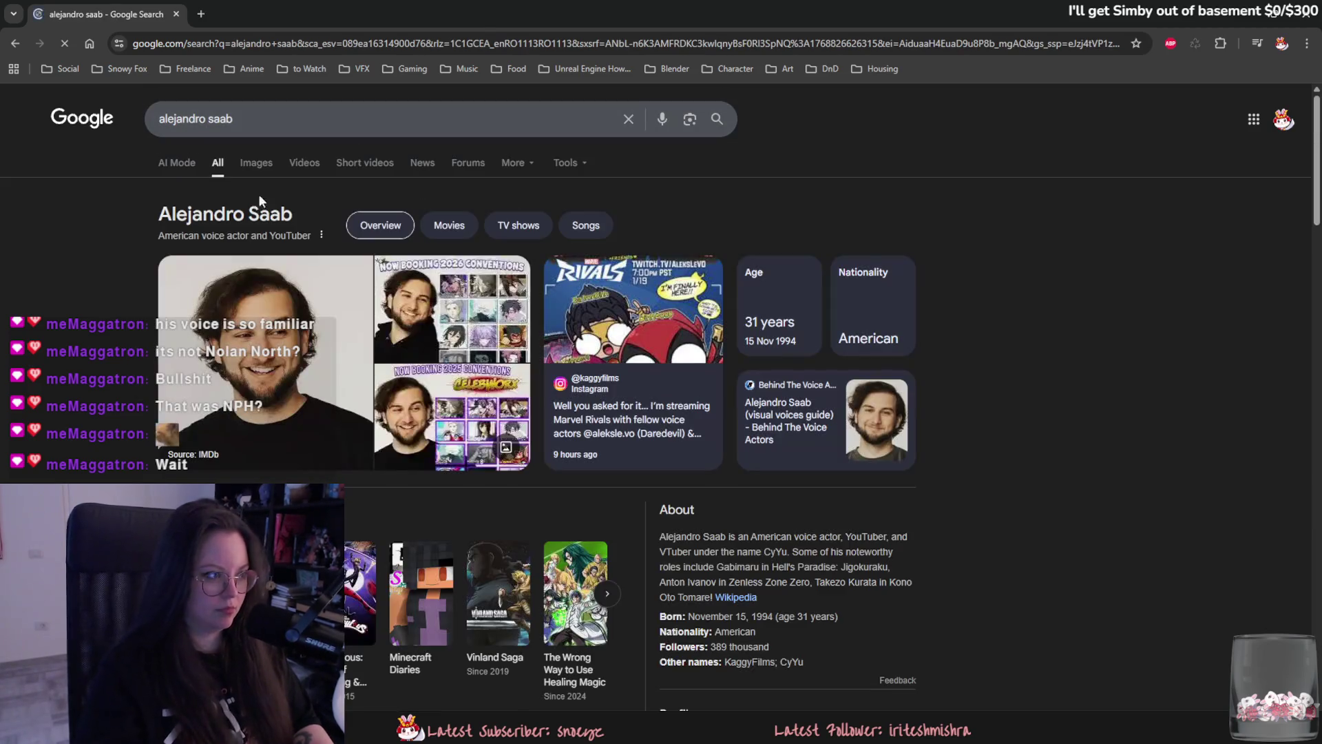
Browse the actor's IMDb credits list, then close the tab and return to Blender.
scroll(320, 317, "down", 4)
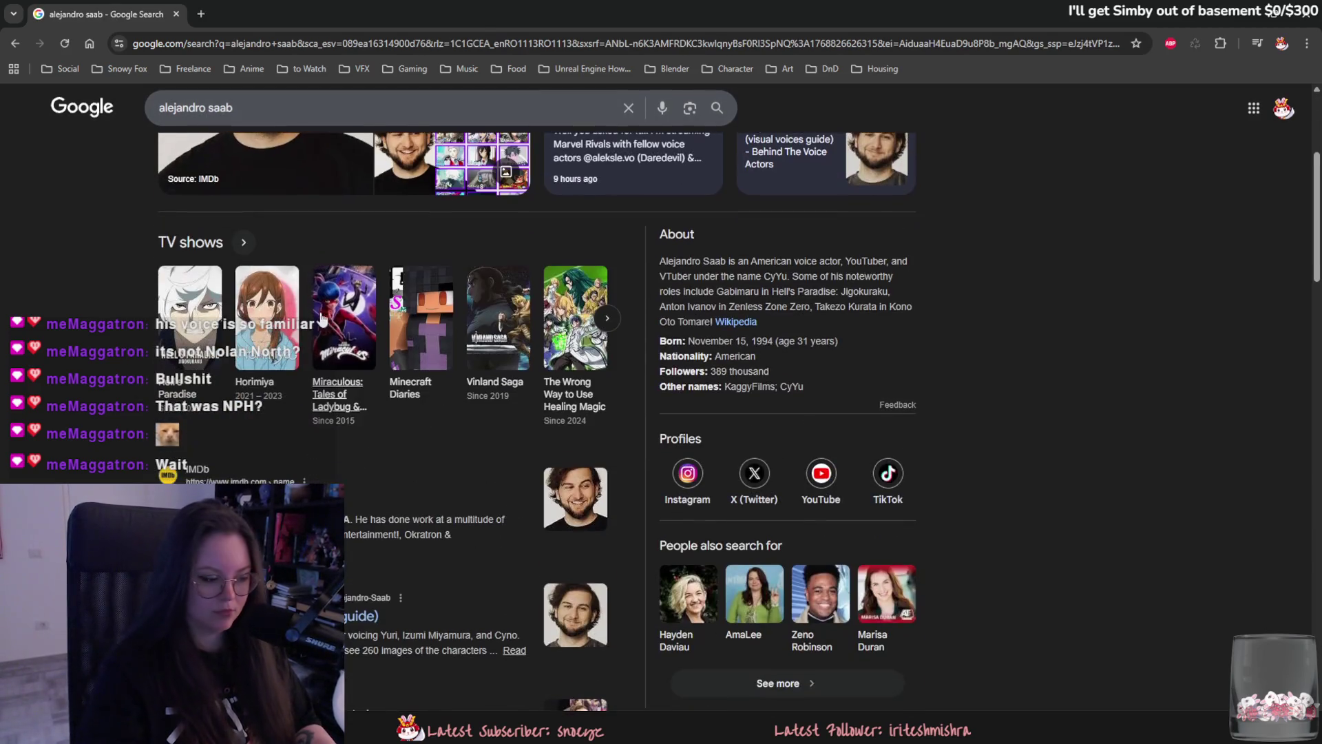
left_click(358, 502)
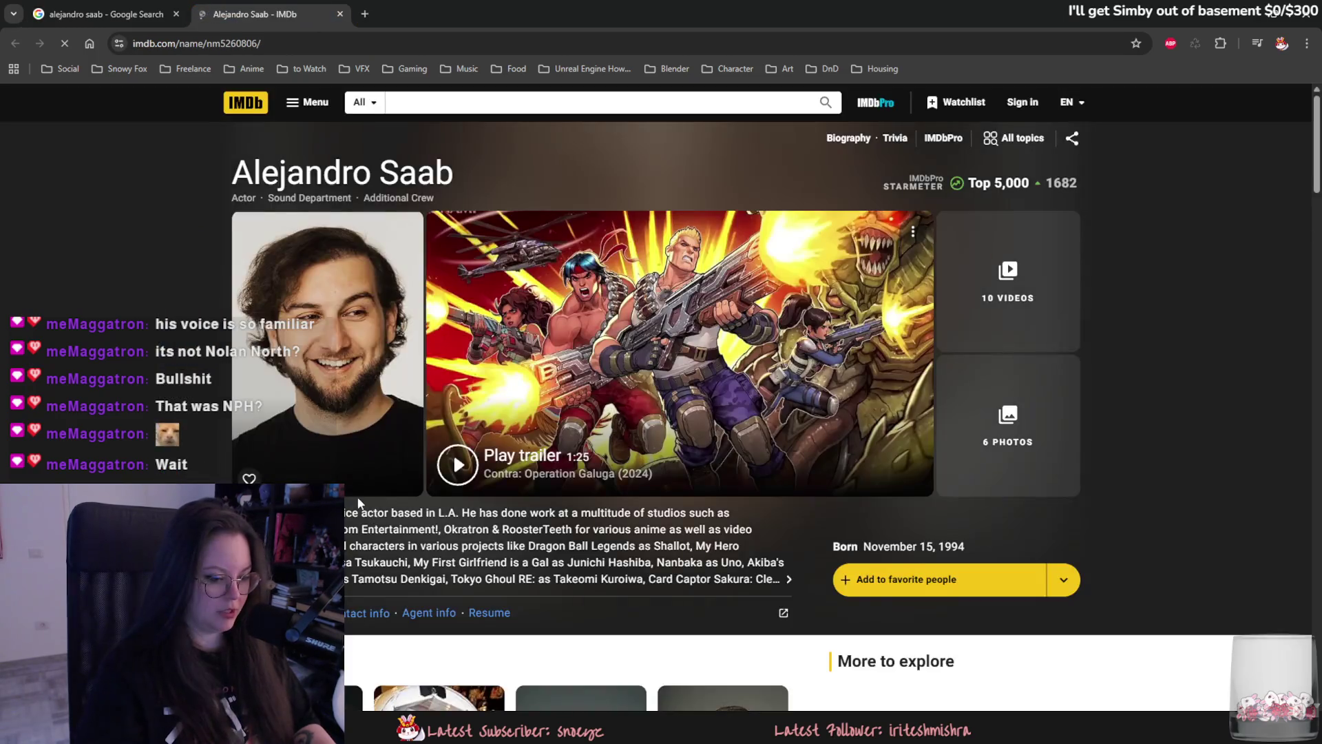
scroll(358, 501, "down", 10)
scroll(346, 502, "up", 3)
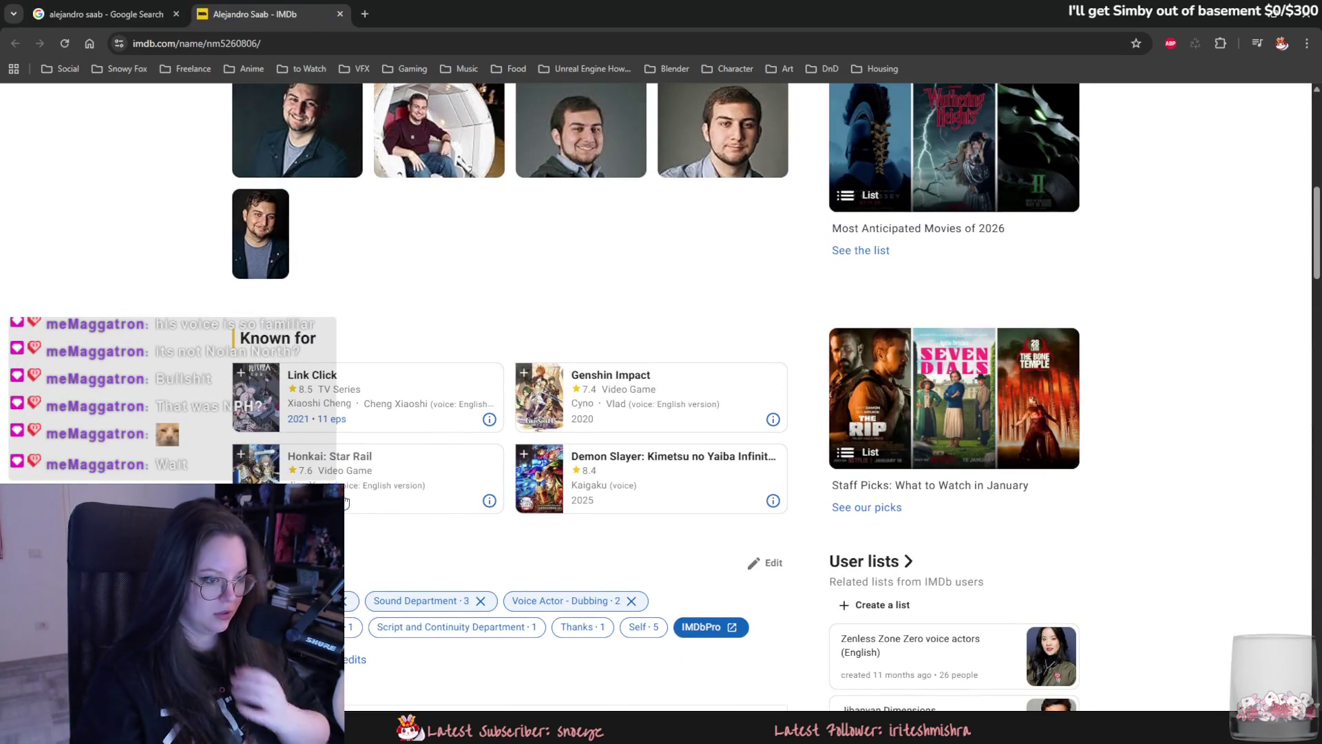
scroll(345, 503, "down", 1)
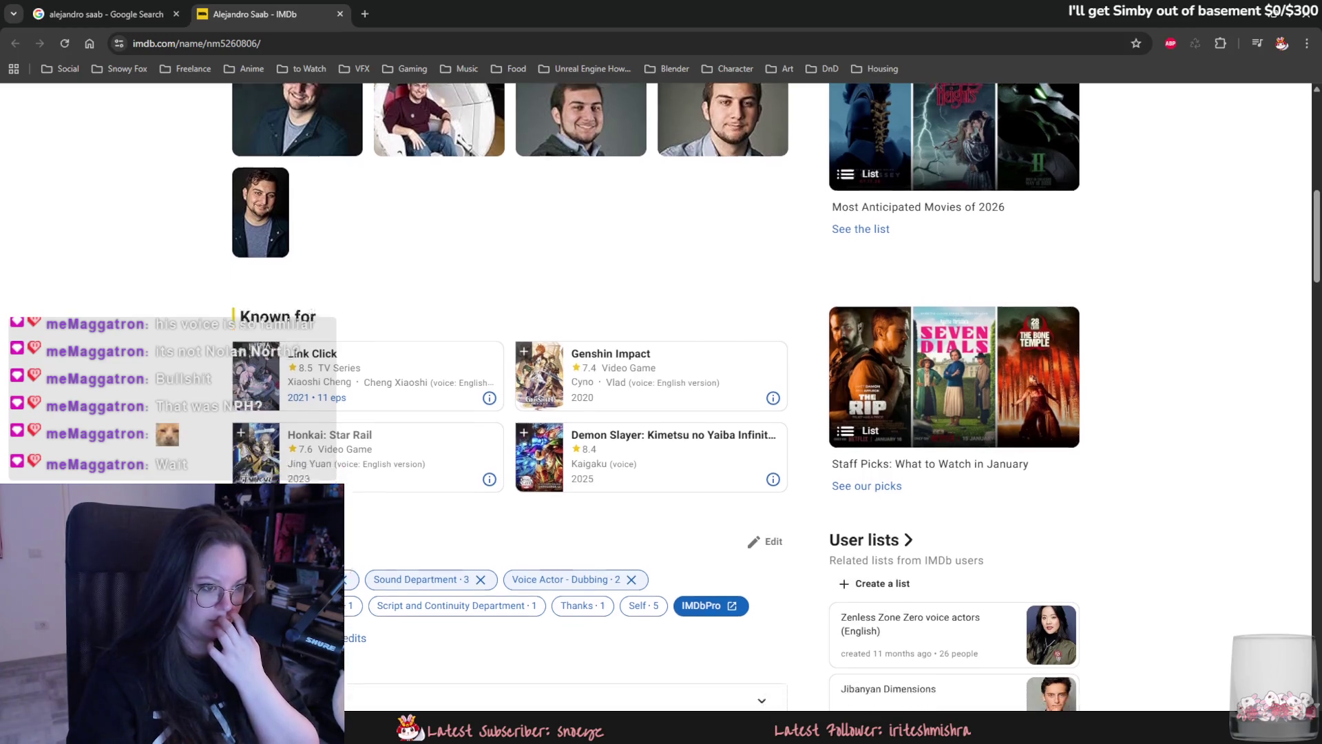
scroll(346, 503, "down", 5)
scroll(346, 503, "down", 1)
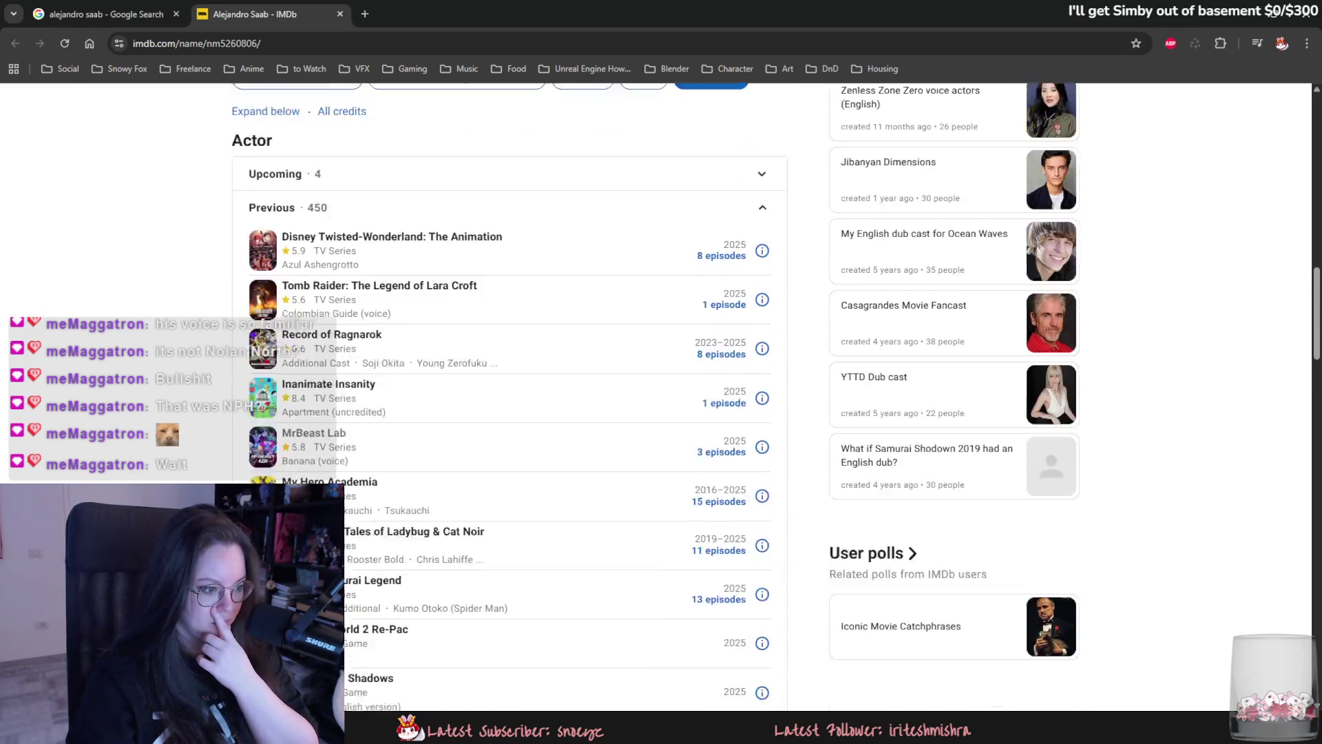
scroll(346, 503, "down", 5)
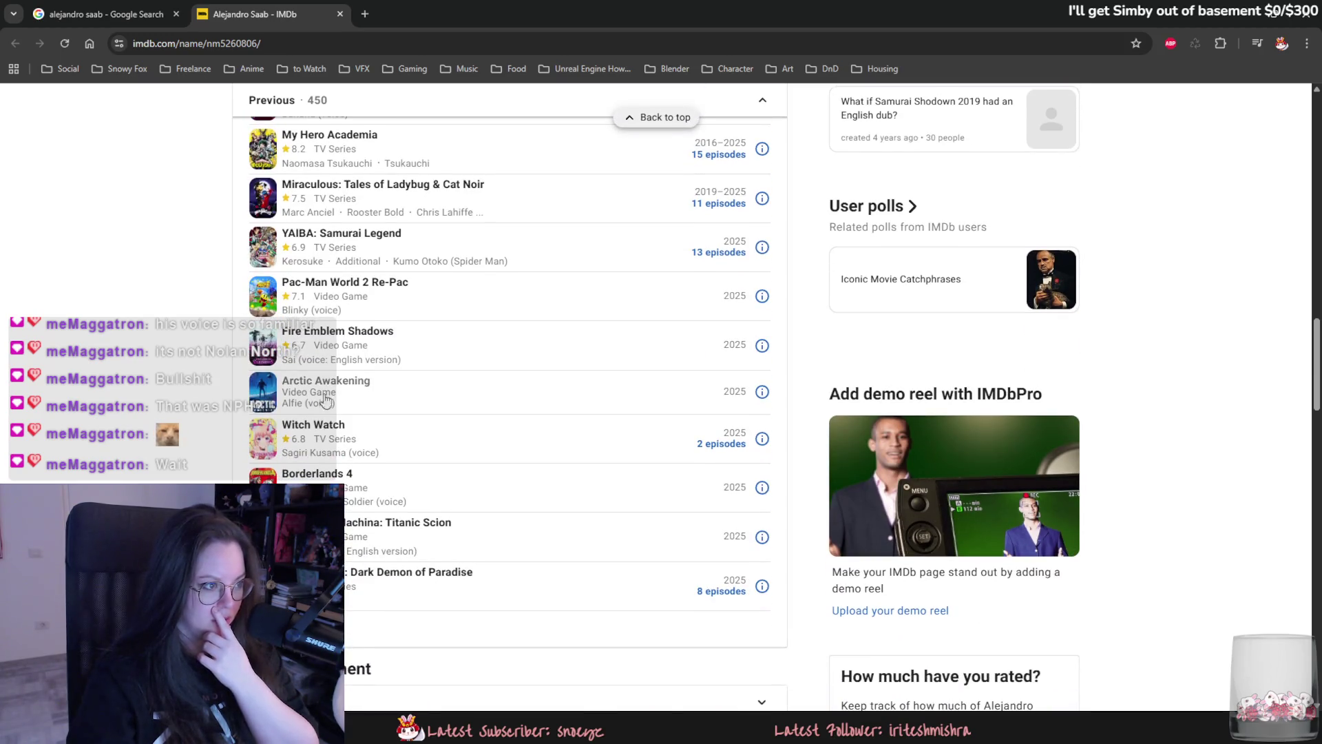
scroll(344, 361, "down", 2)
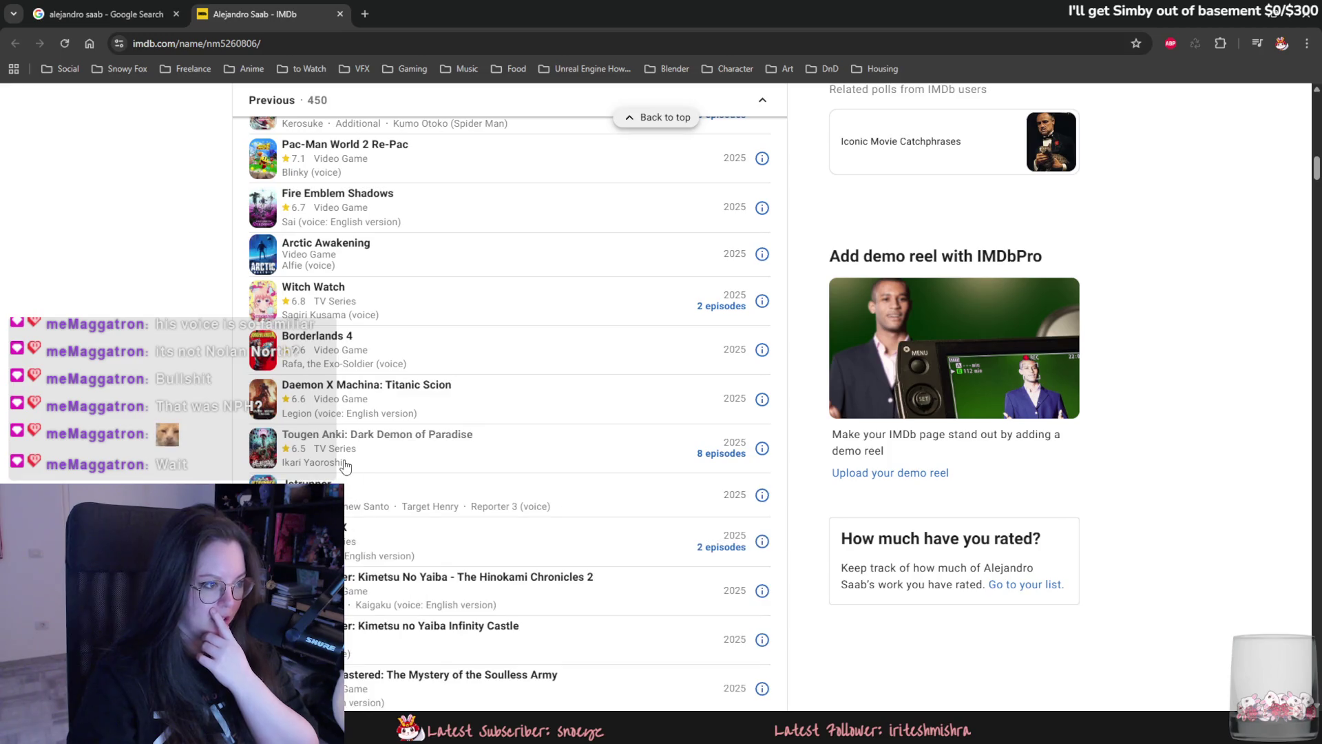
scroll(346, 465, "down", 3)
scroll(341, 458, "down", 2)
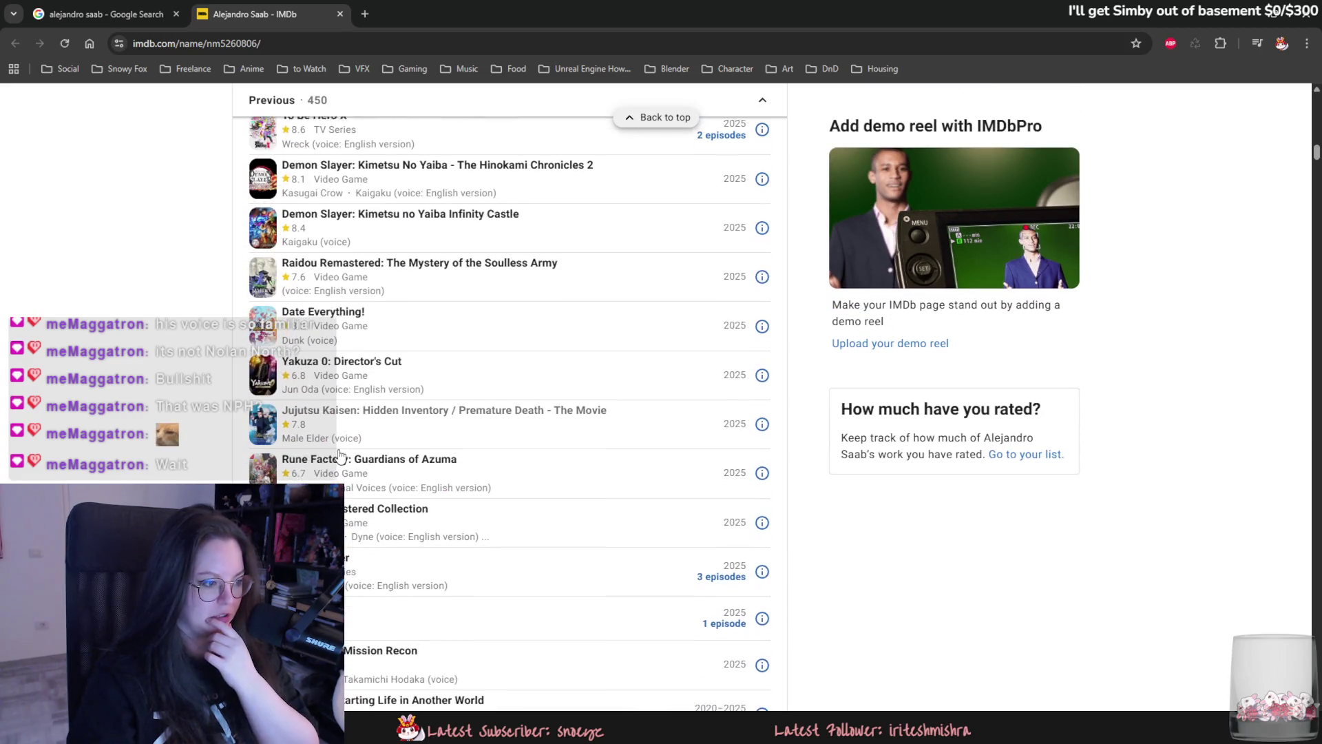
scroll(336, 455, "down", 2)
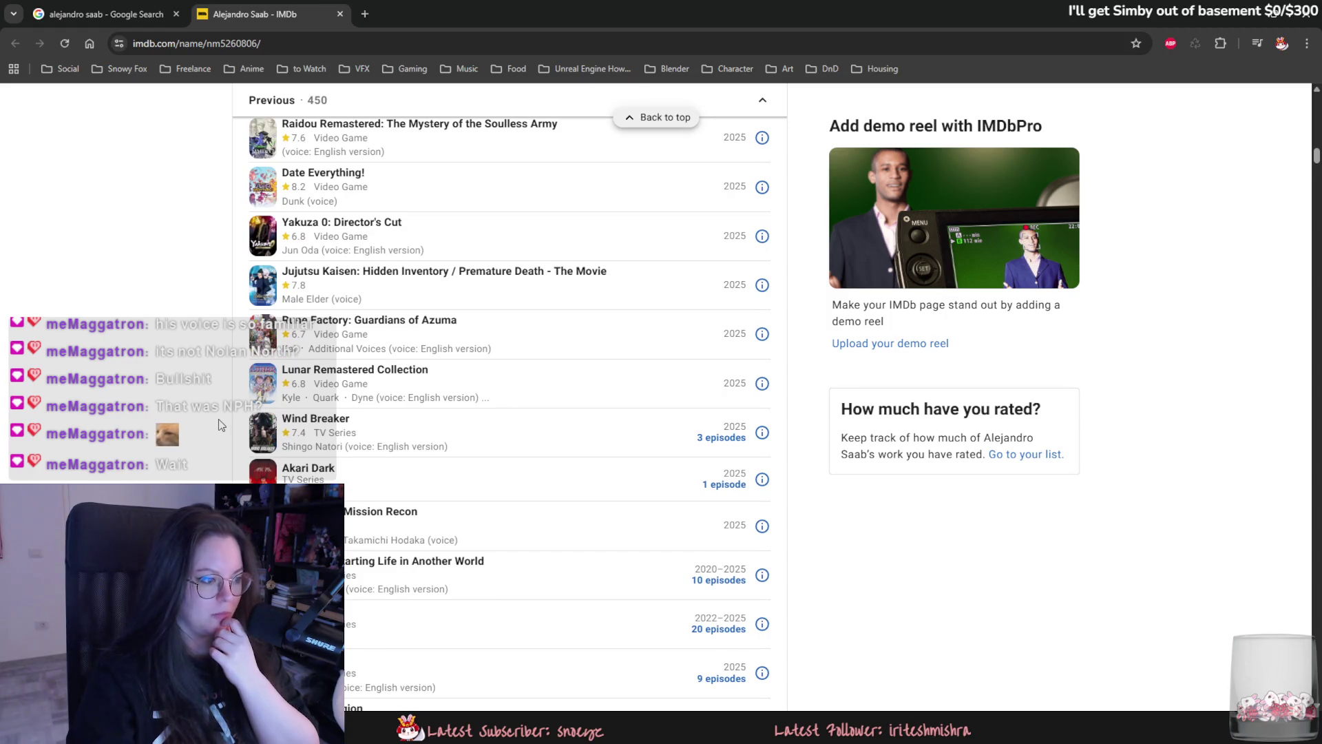
scroll(220, 423, "down", 4)
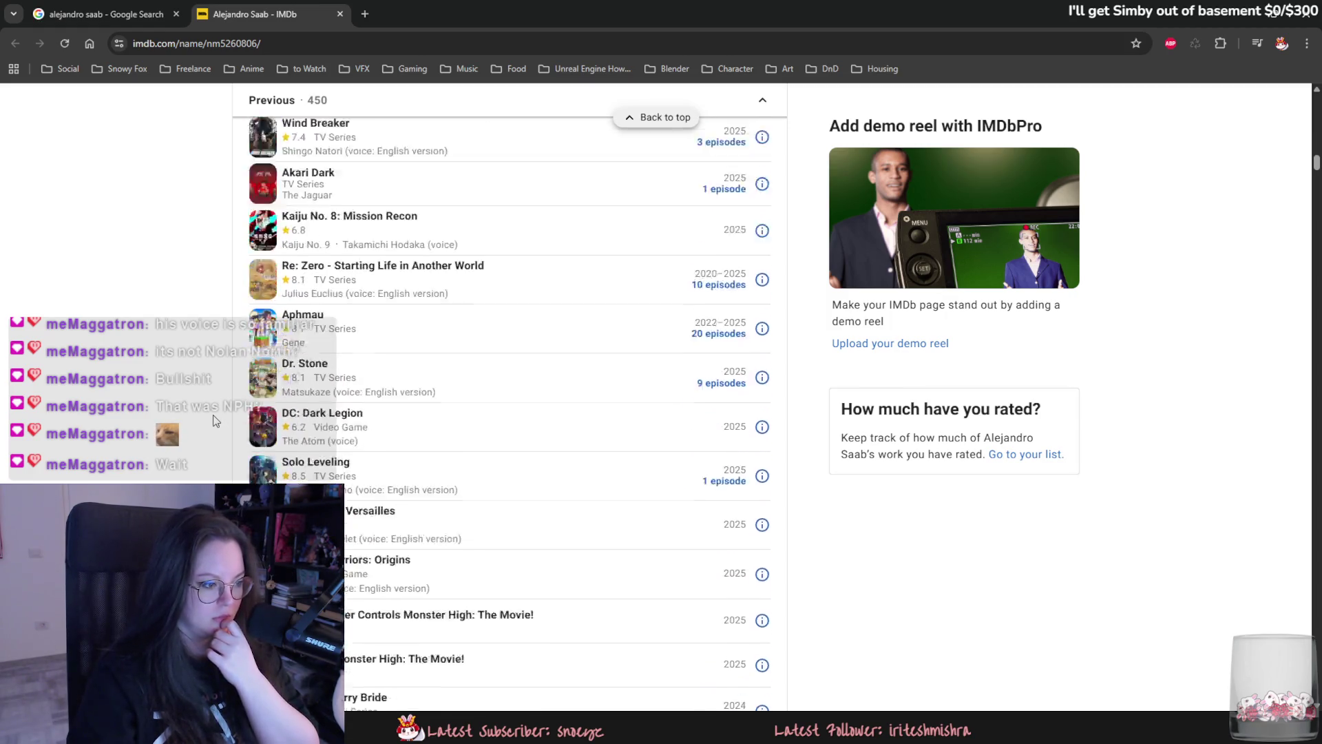
scroll(217, 418, "down", 2)
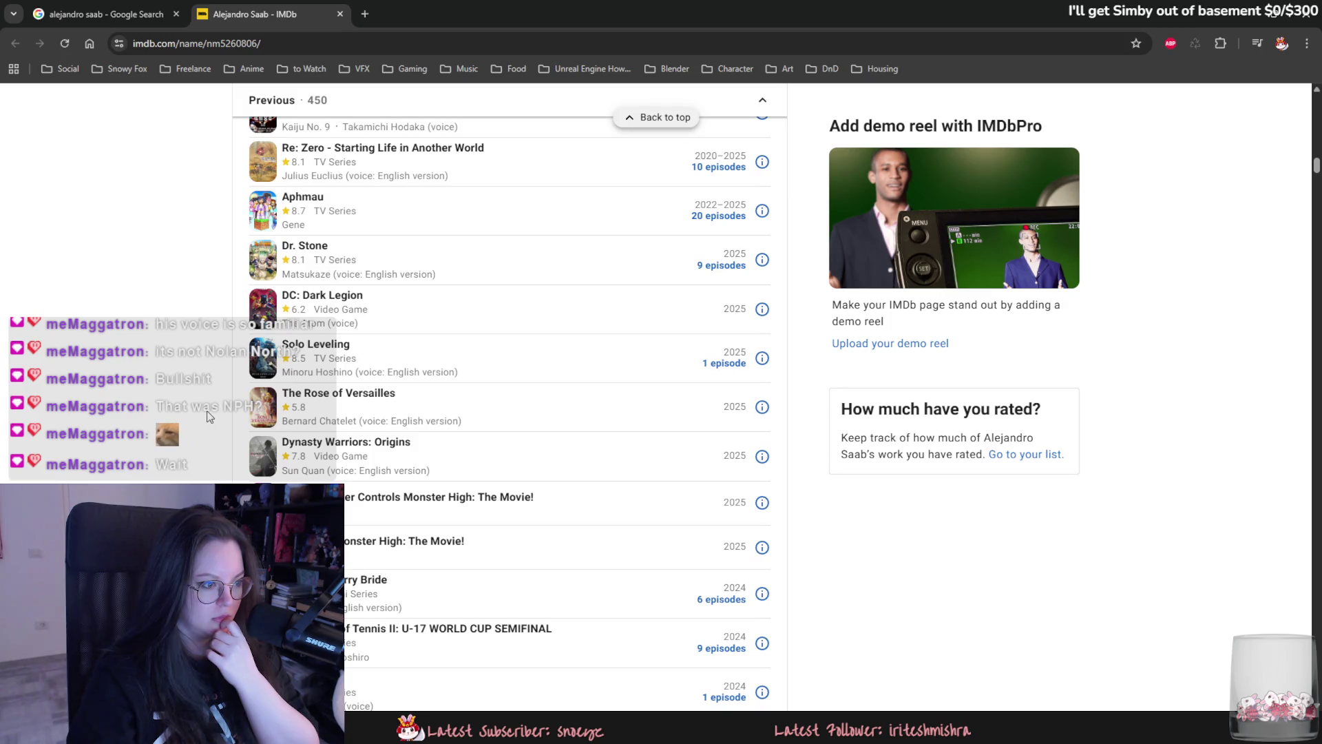
scroll(198, 413, "down", 4)
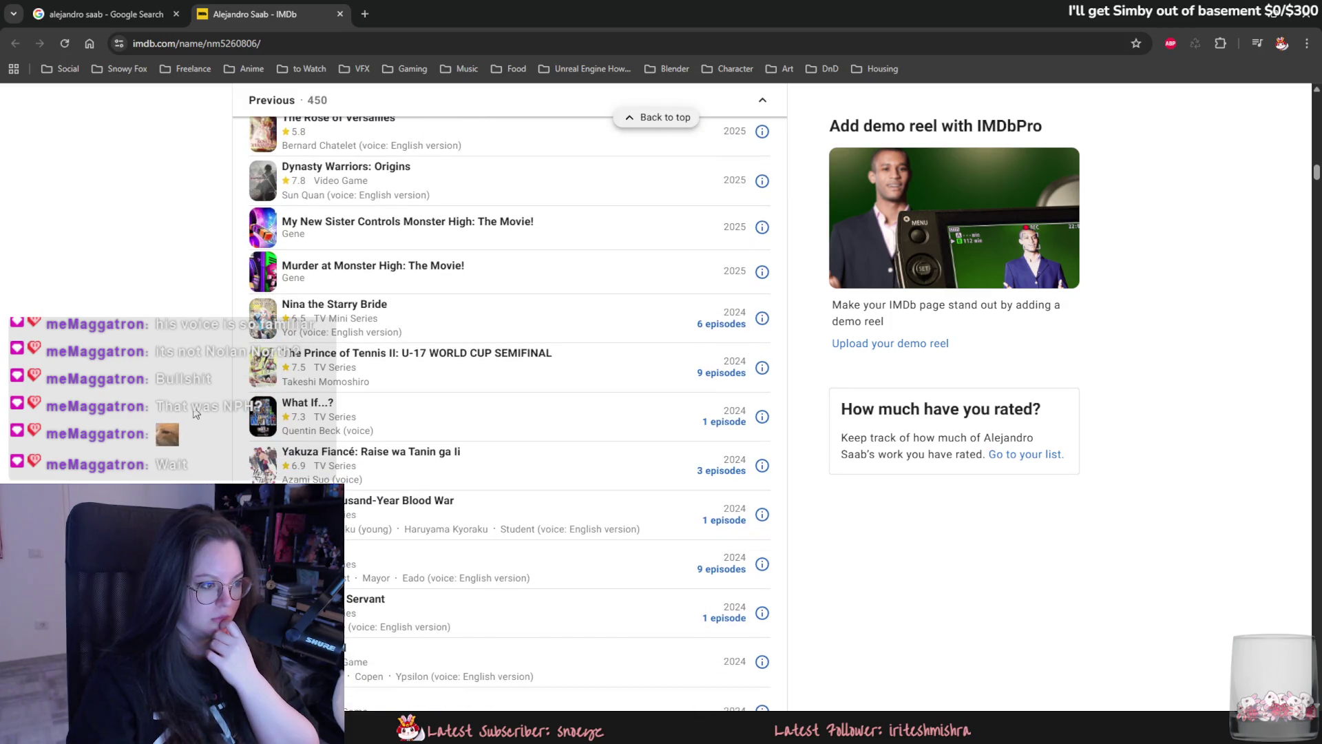
scroll(196, 412, "down", 2)
scroll(195, 412, "down", 1)
scroll(196, 412, "down", 8)
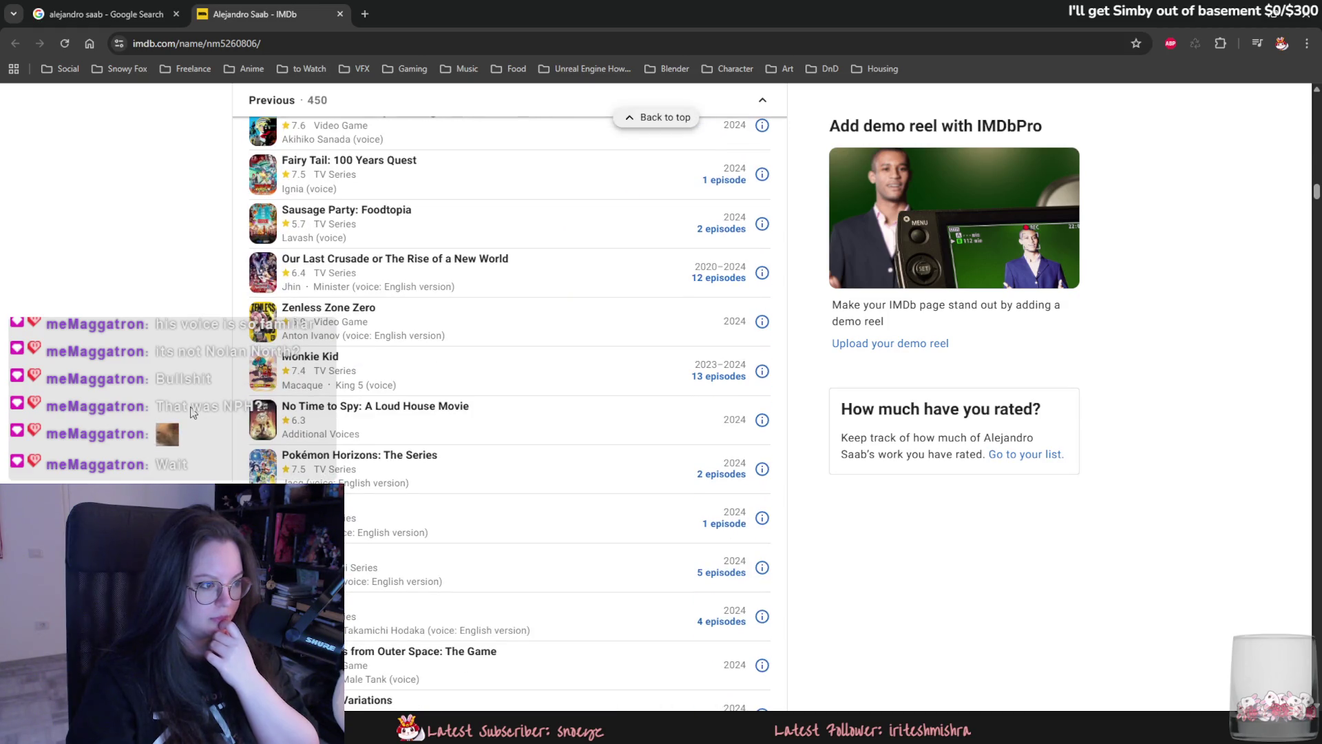
scroll(193, 411, "down", 1)
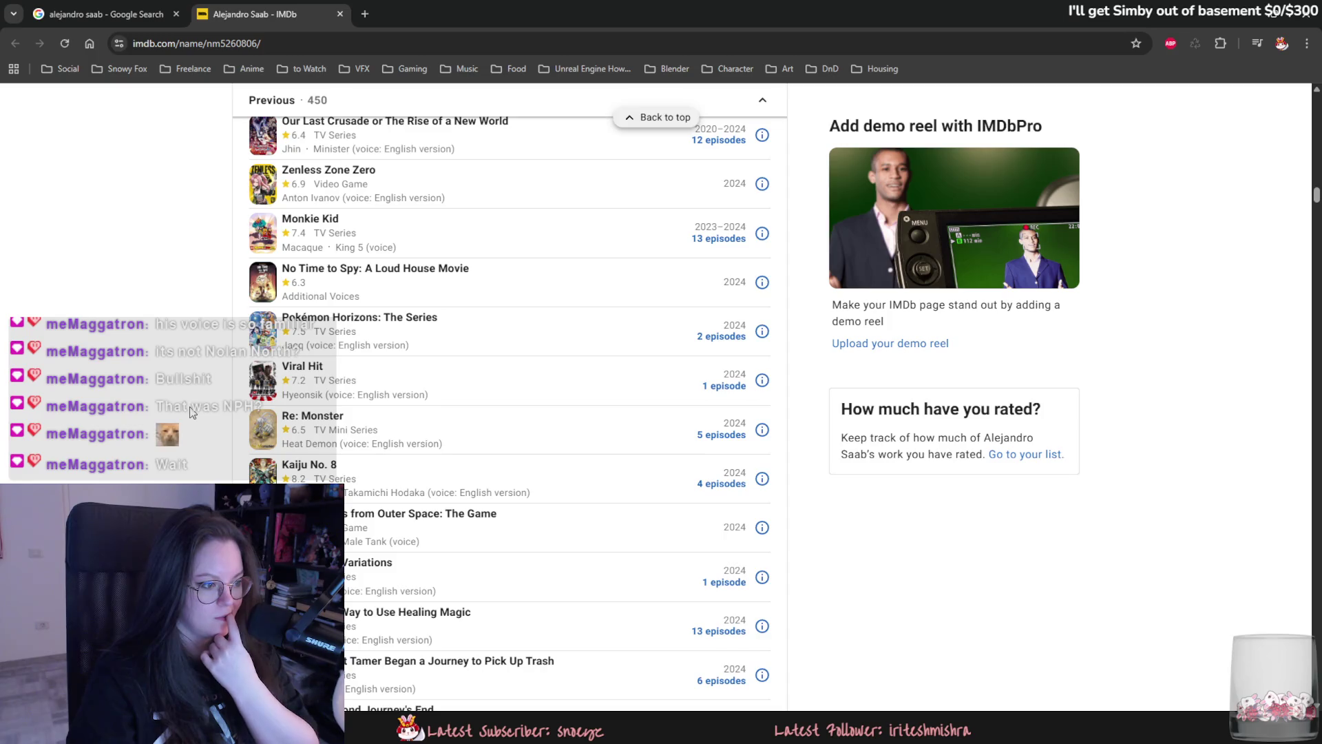
scroll(189, 412, "down", 8)
scroll(188, 411, "down", 5)
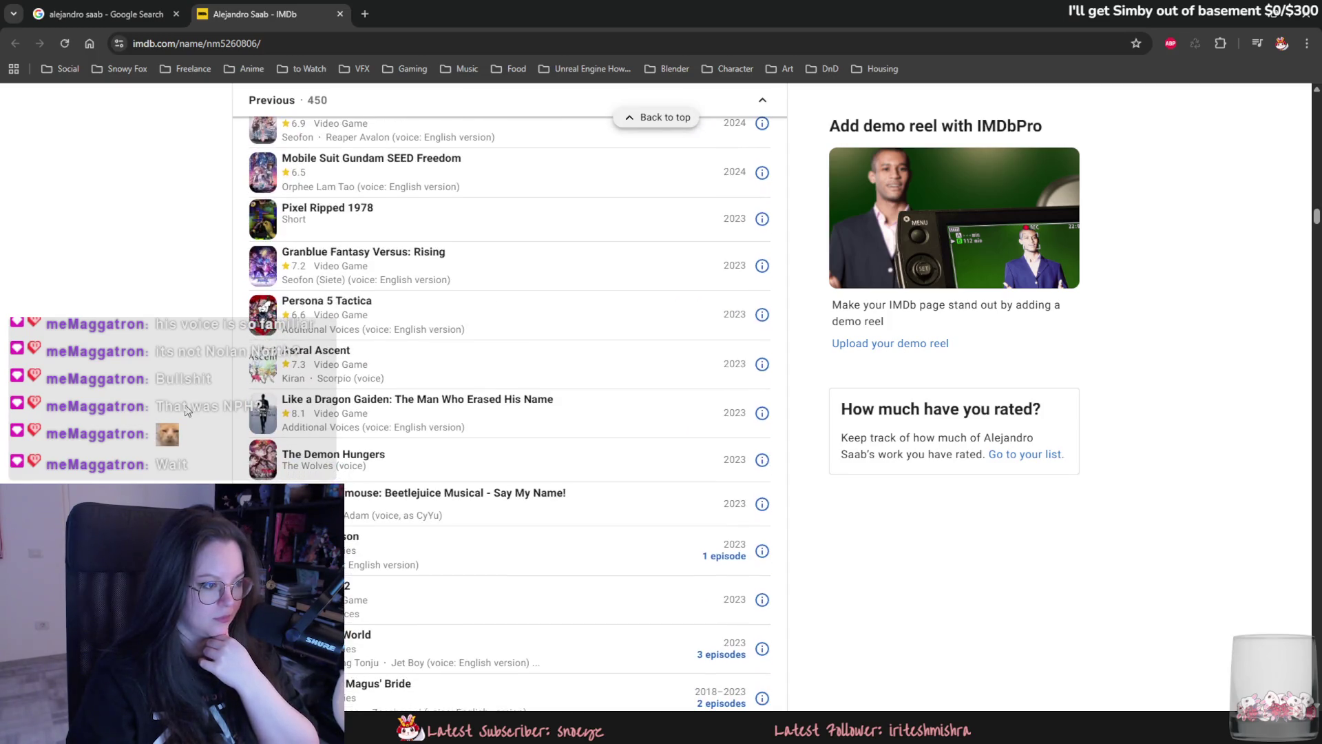
scroll(188, 411, "down", 4)
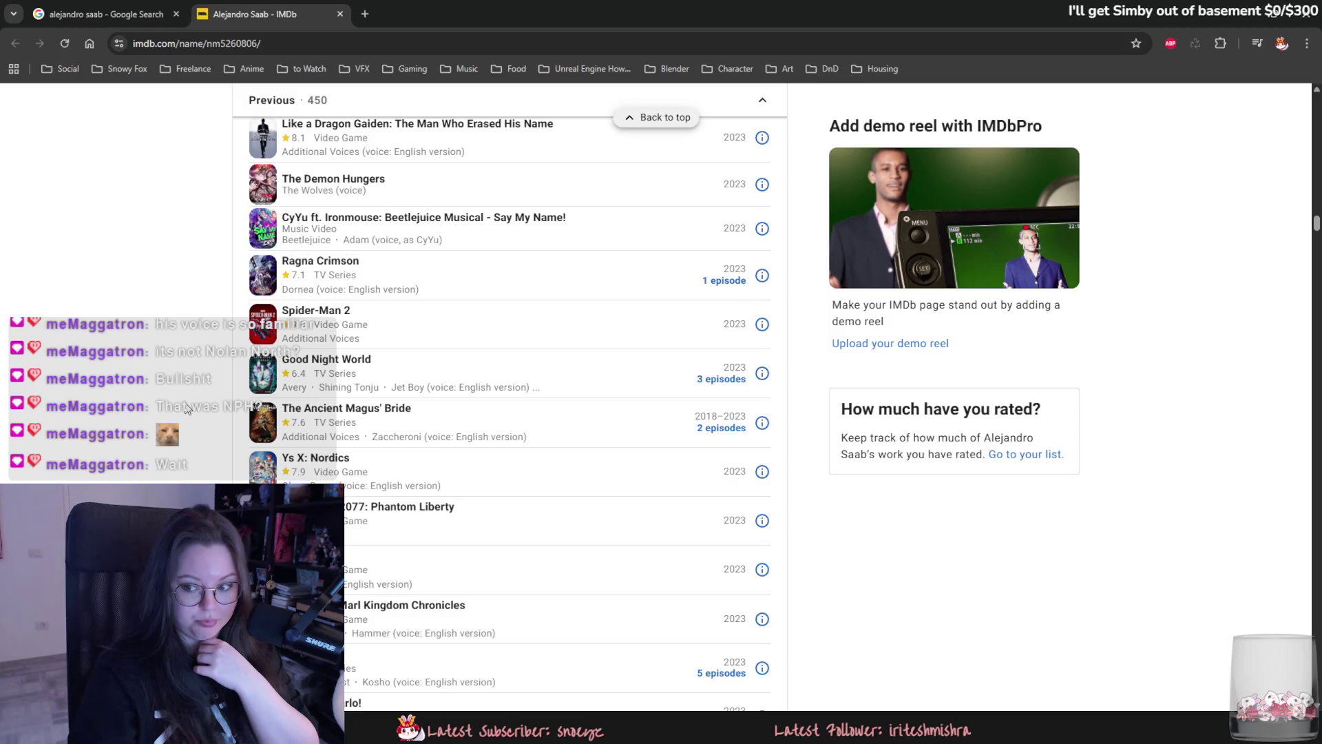
scroll(188, 409, "down", 4)
scroll(188, 409, "down", 4)
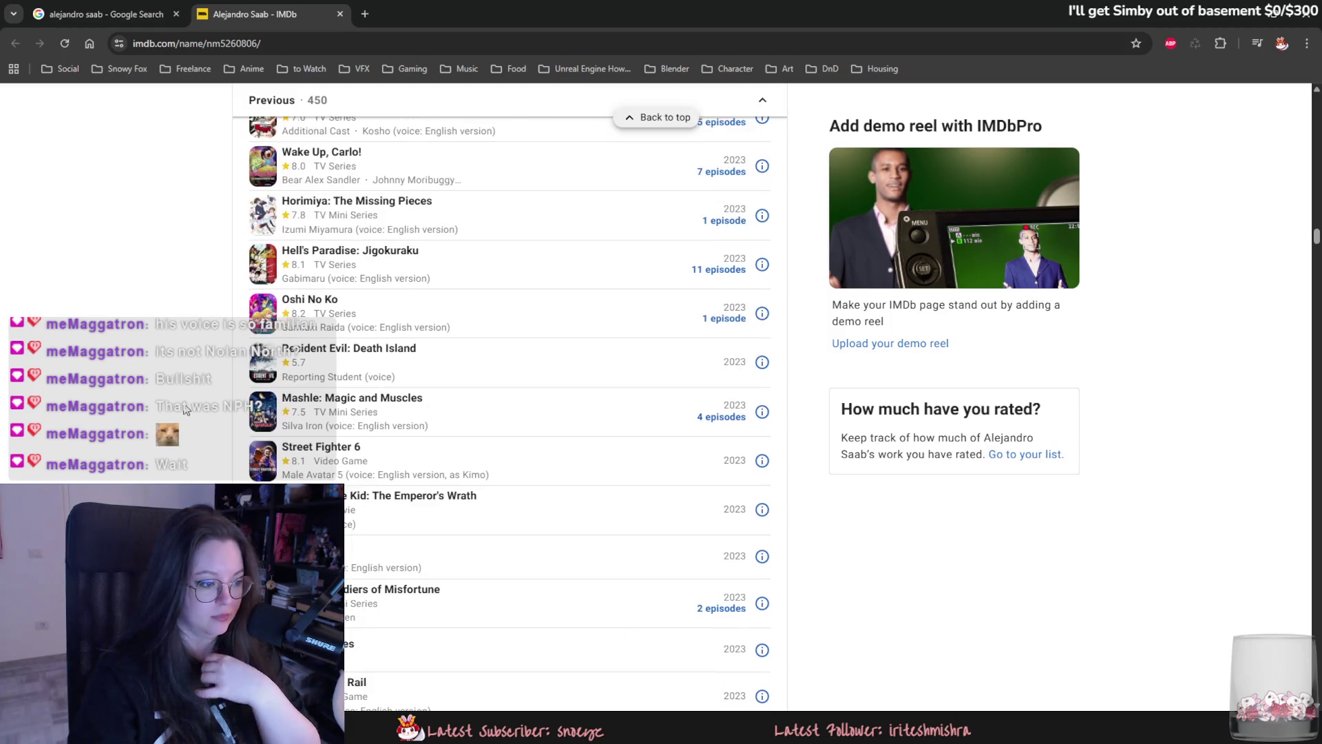
scroll(184, 406, "down", 6)
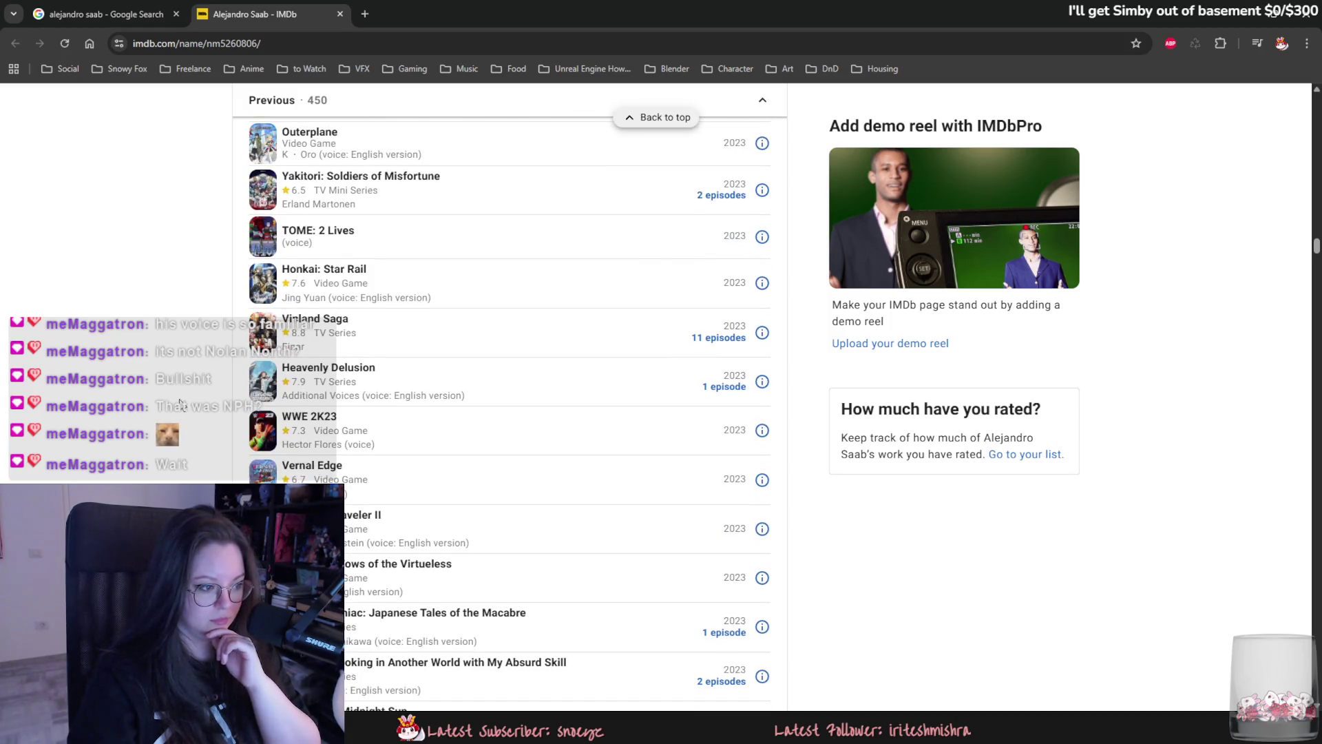
scroll(180, 403, "down", 4)
scroll(181, 403, "down", 5)
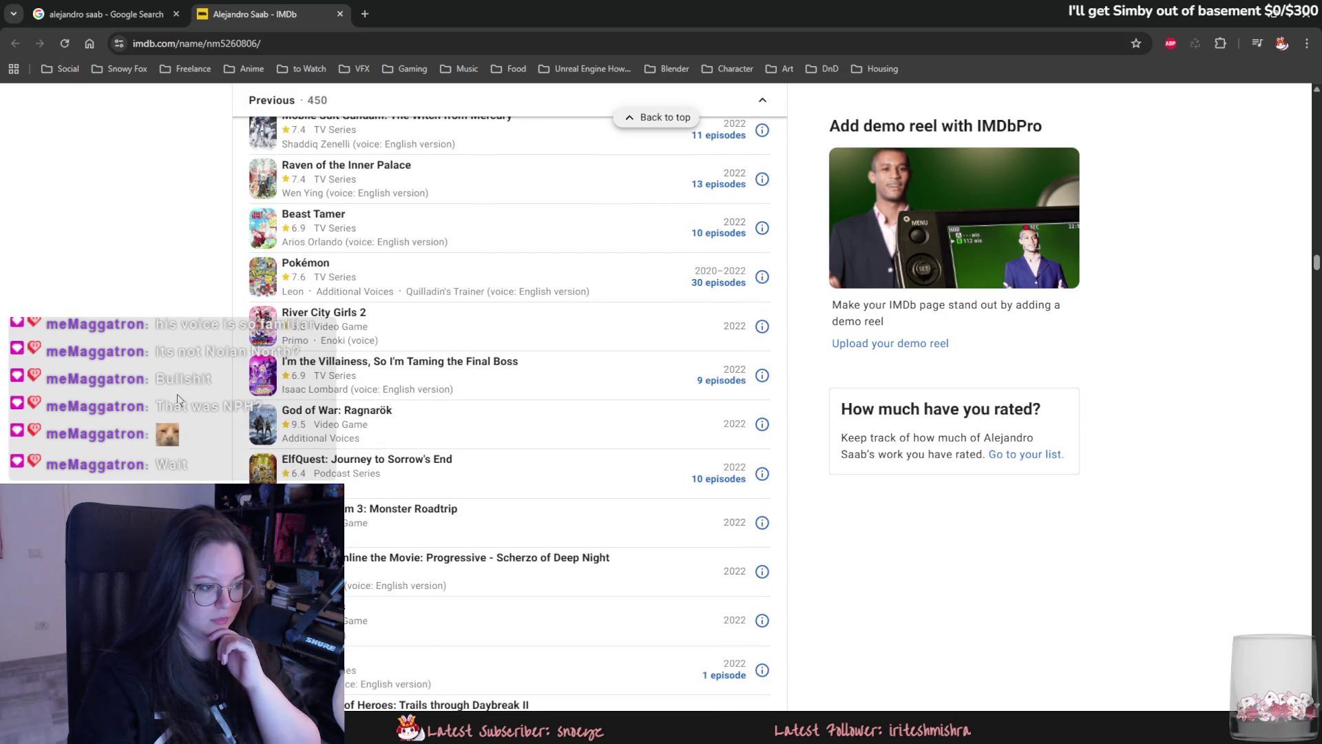
scroll(241, 391, "down", 2)
scroll(241, 390, "down", 5)
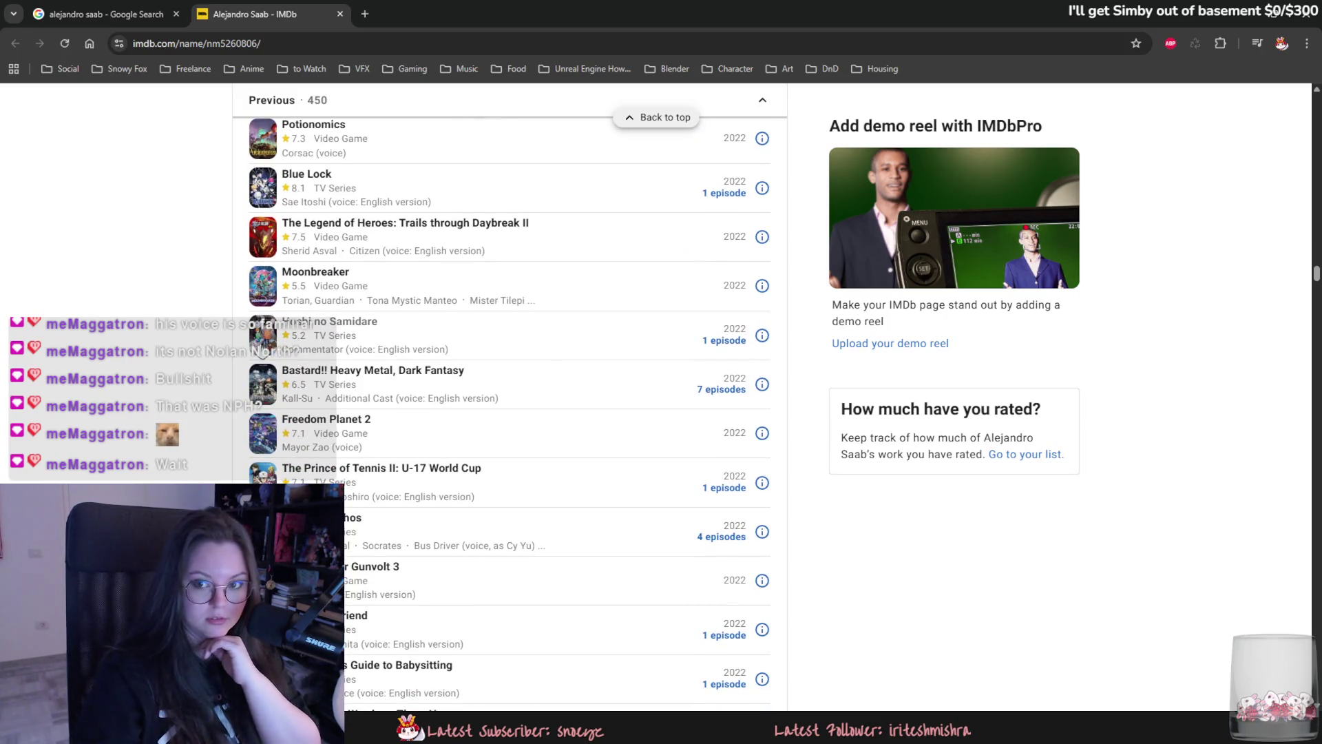
scroll(262, 342, "down", 2)
scroll(262, 343, "down", 2)
scroll(281, 196, "down", 5)
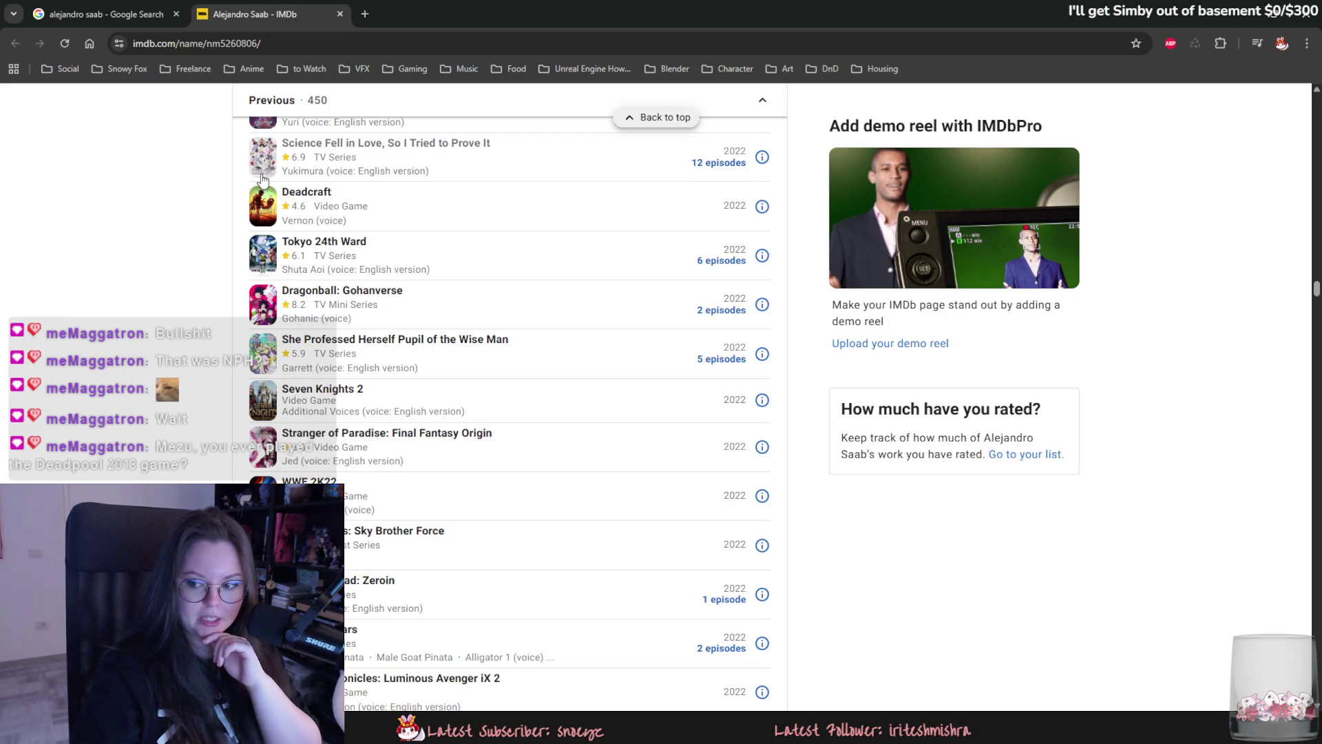
key("ctrl+w")
key("alt+Tab")
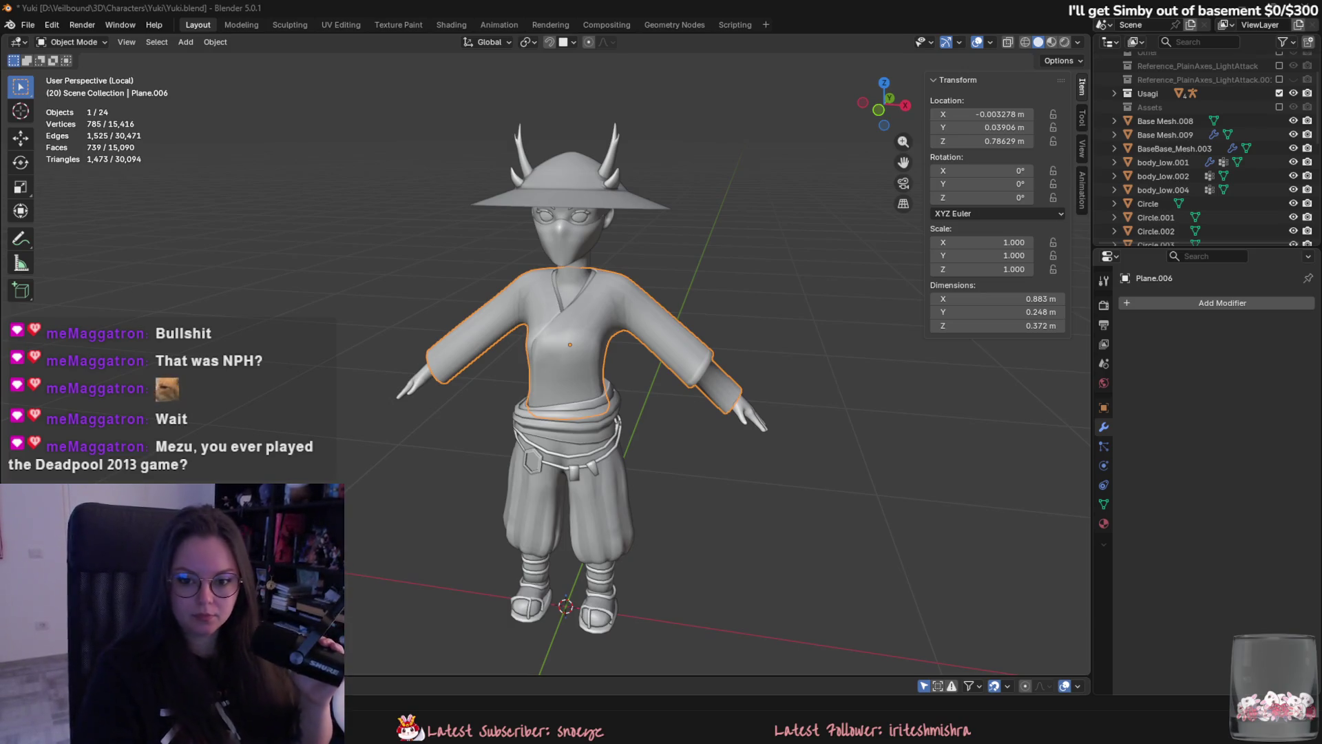
scroll(462, 266, "up", 1)
middle_click_drag(461, 266, 530, 212)
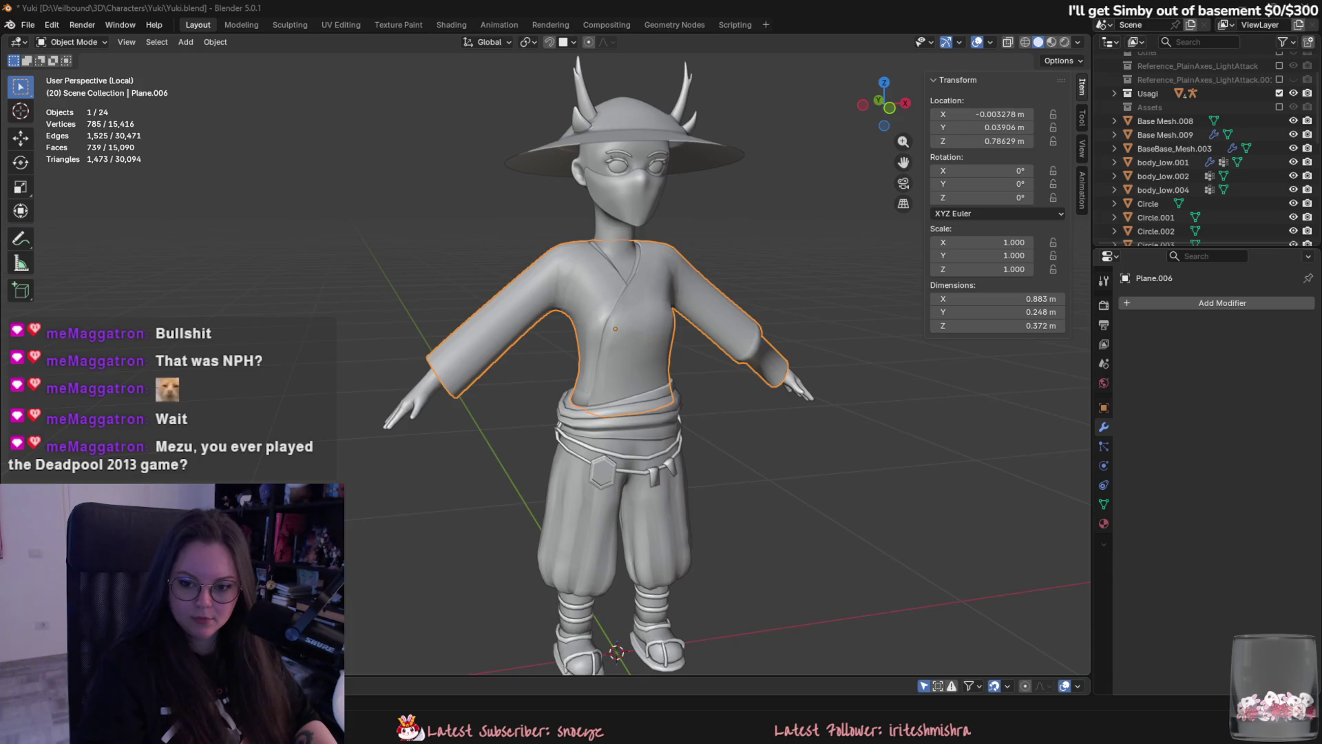
scroll(648, 380, "up", 4)
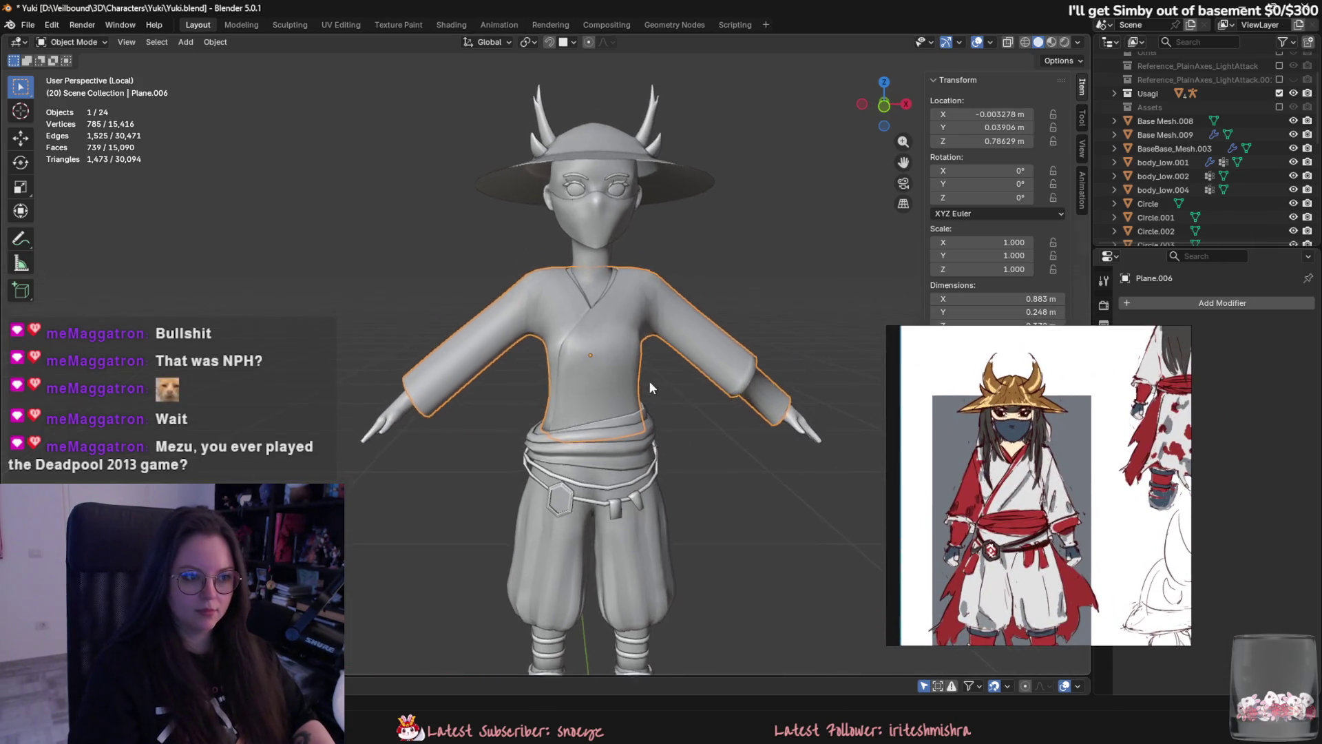
middle_click_drag(680, 388, 557, 383)
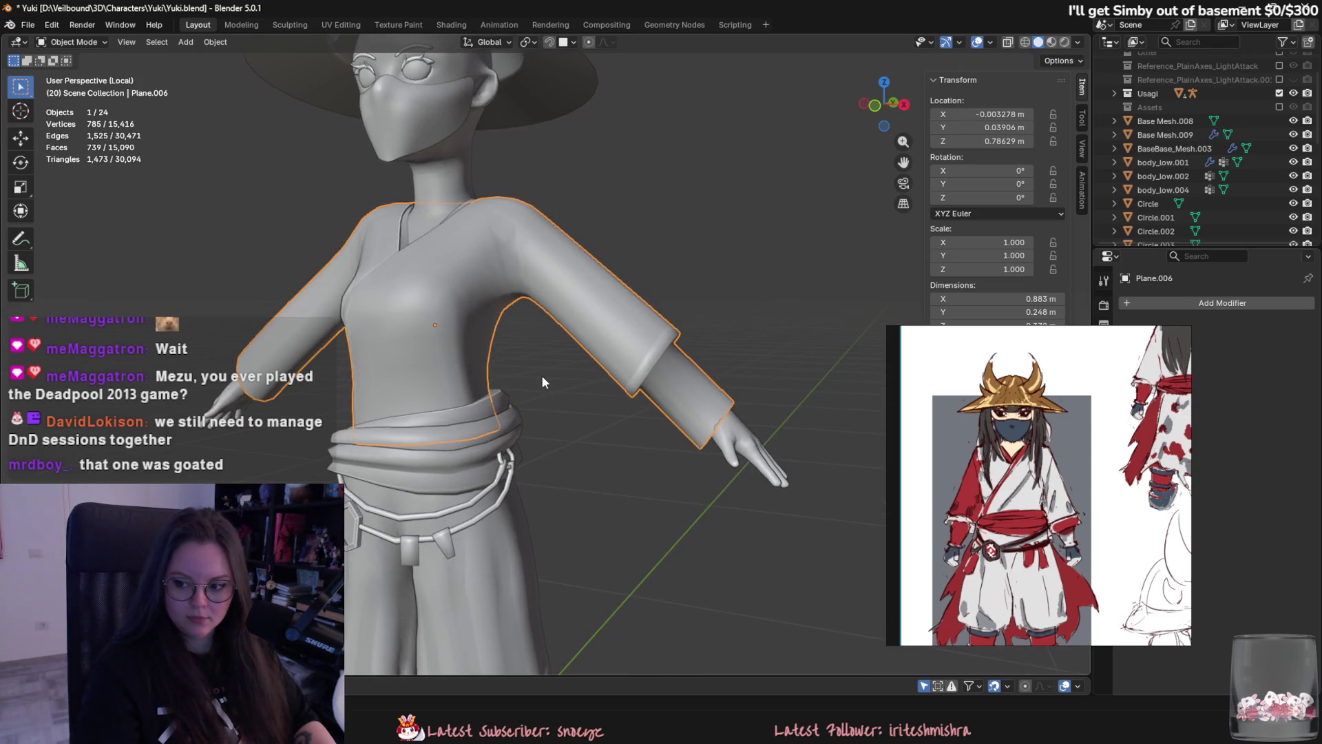
middle_click_drag(533, 373, 482, 362)
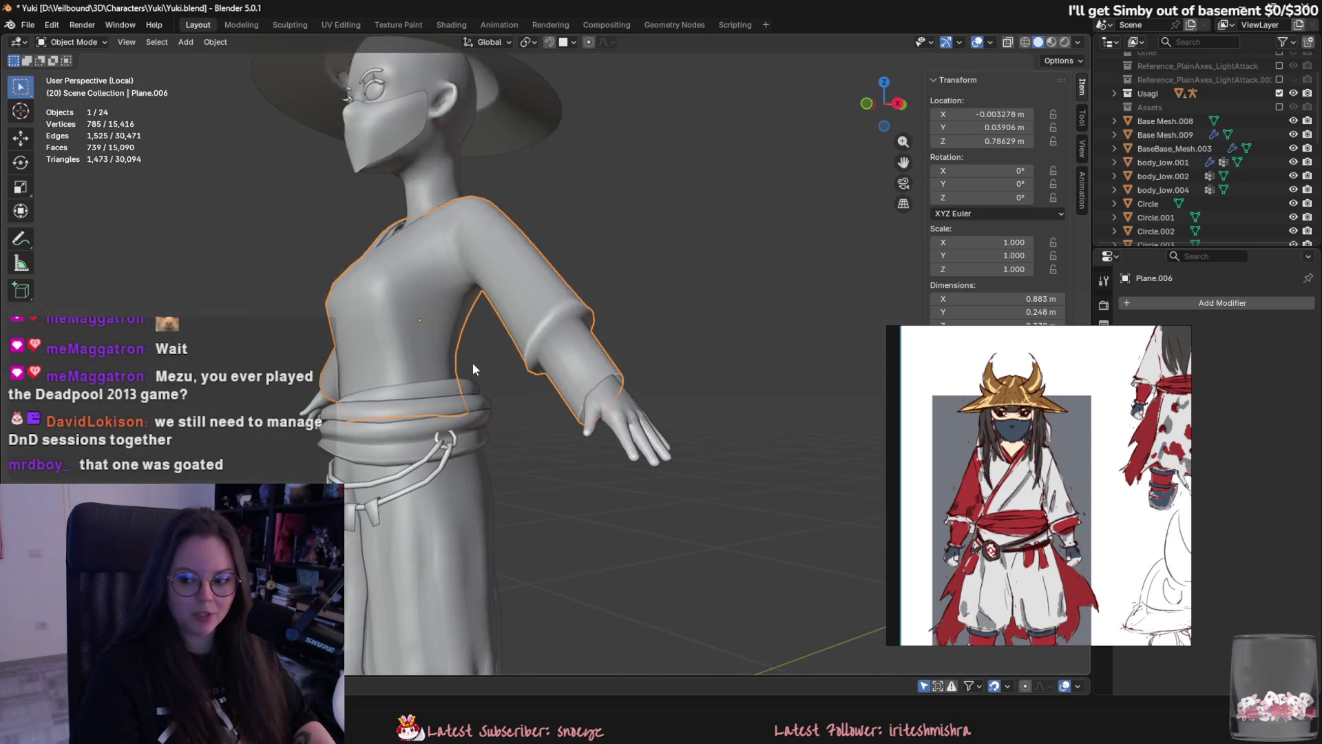
scroll(536, 362, "up", 3)
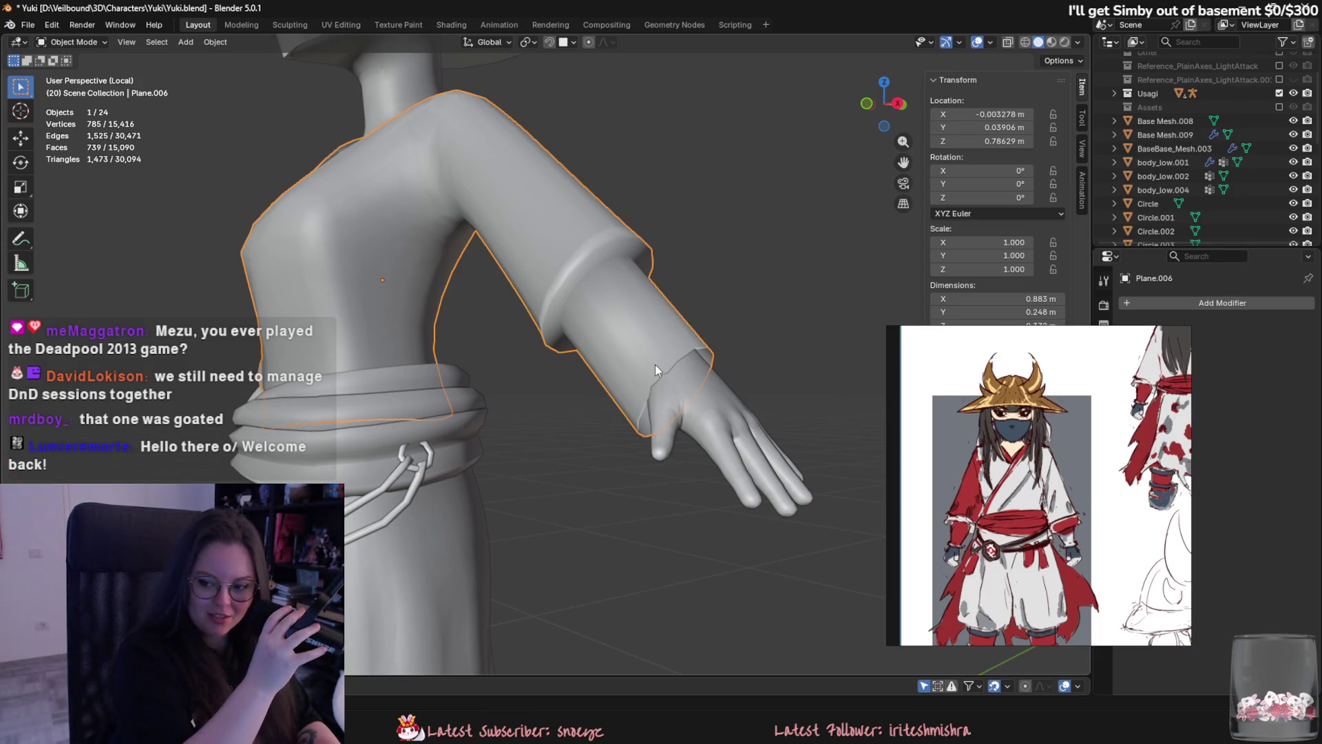
scroll(655, 365, "up", 2)
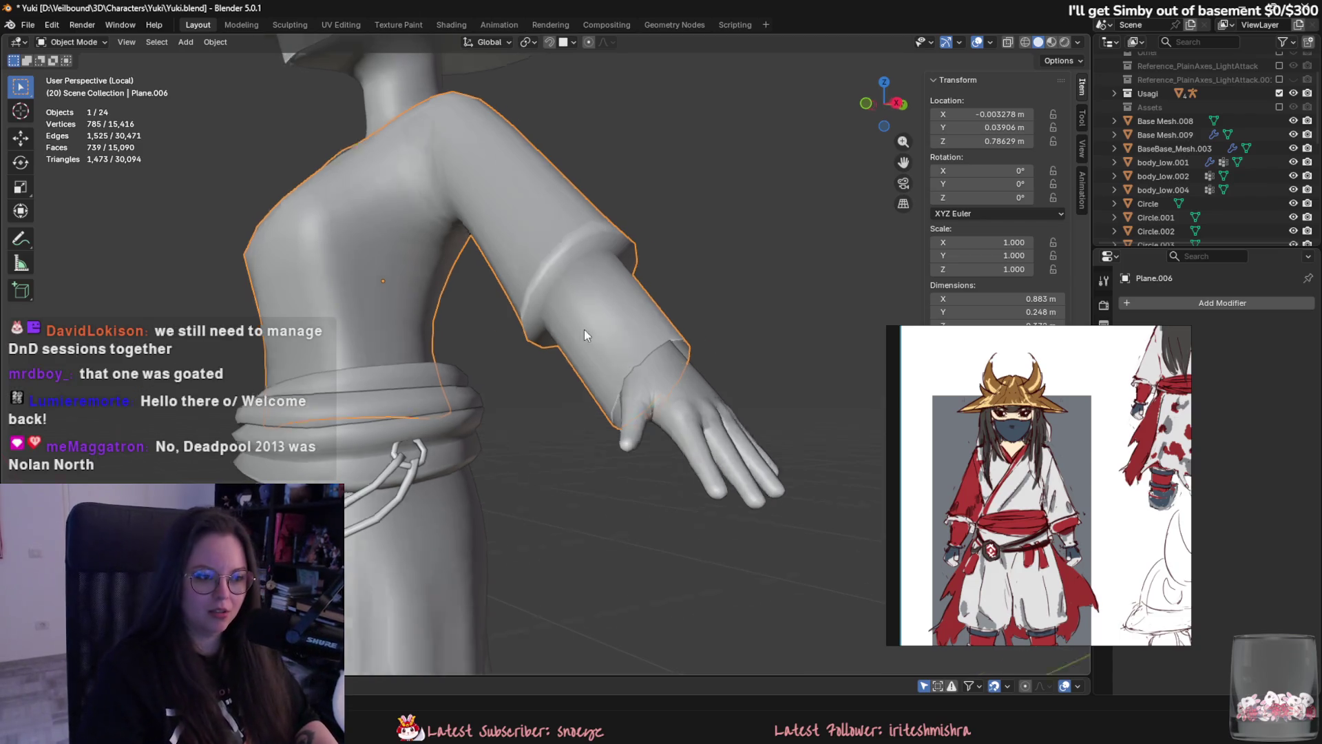
In Edit Mode, narrow the sleeve's wrist edge loop to 0.877 scale.
key("Tab")
left_click(664, 413, "alt")
key("s")
key("y")
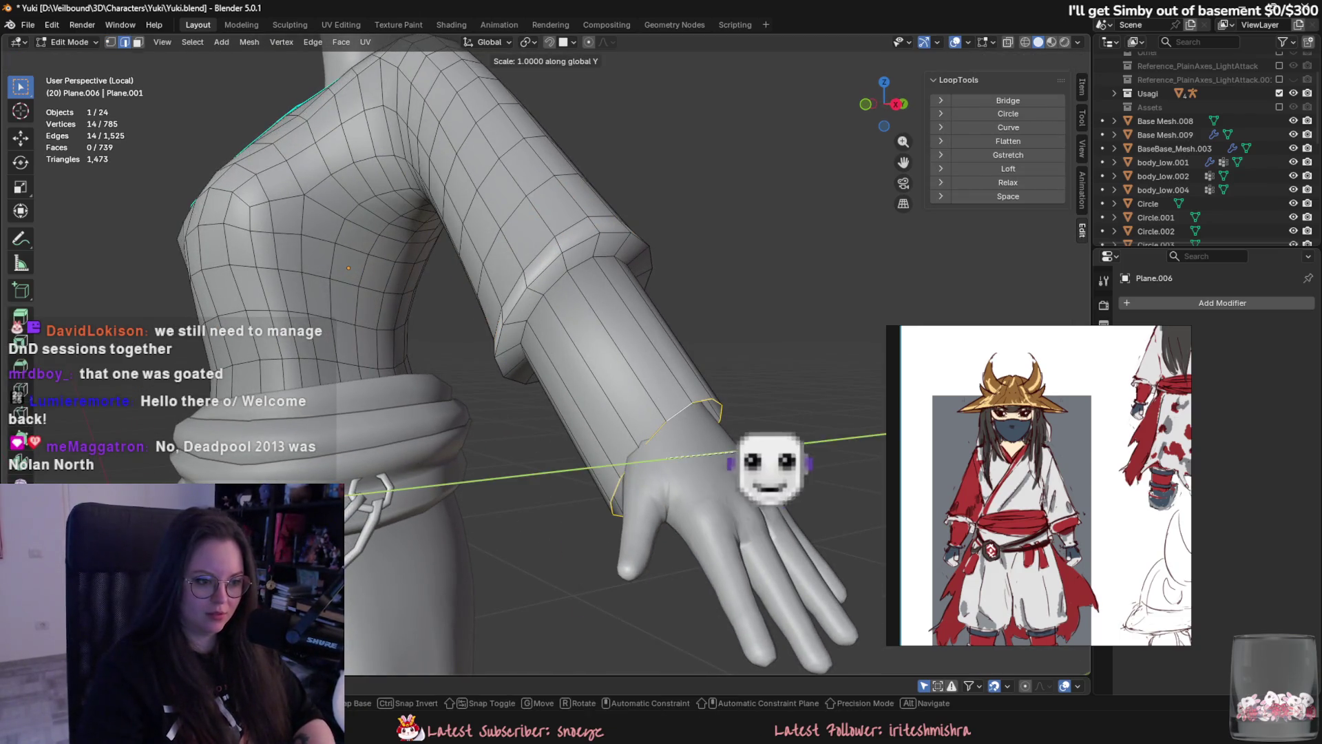
key("Escape")
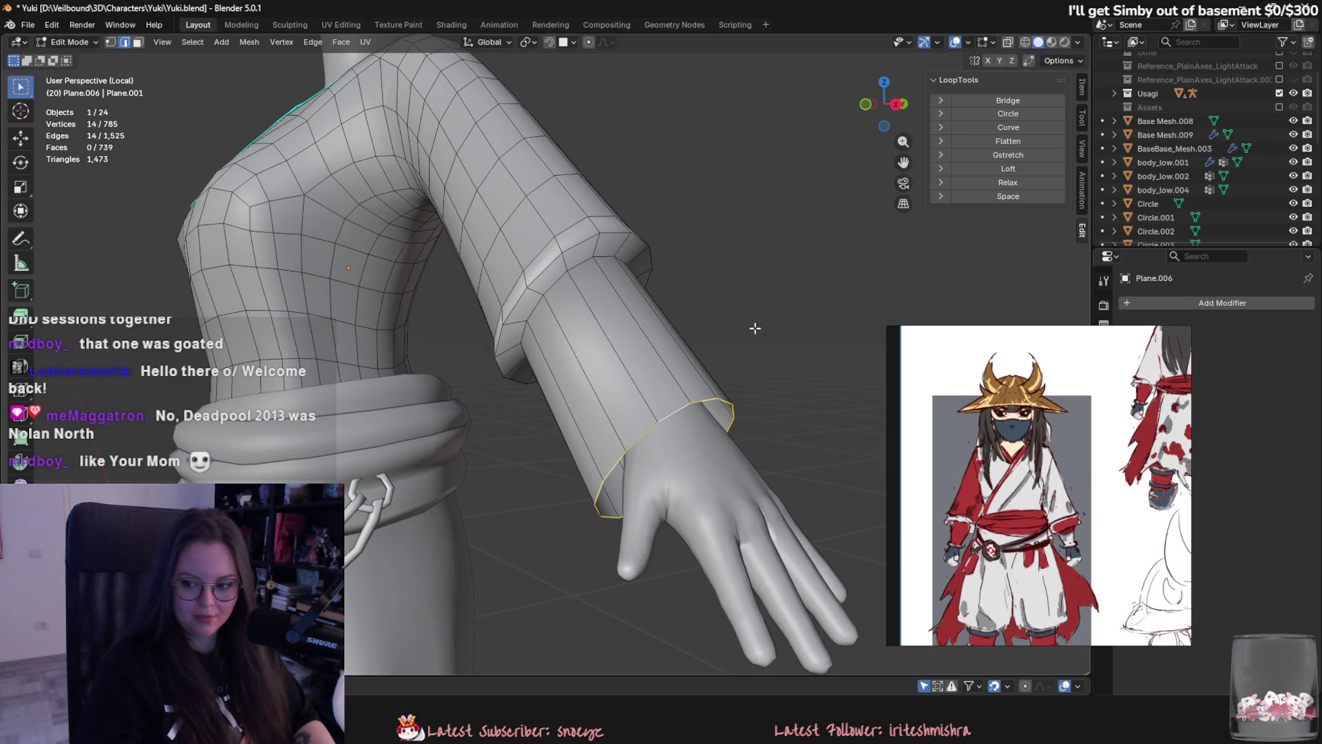
key("s")
left_click(736, 339)
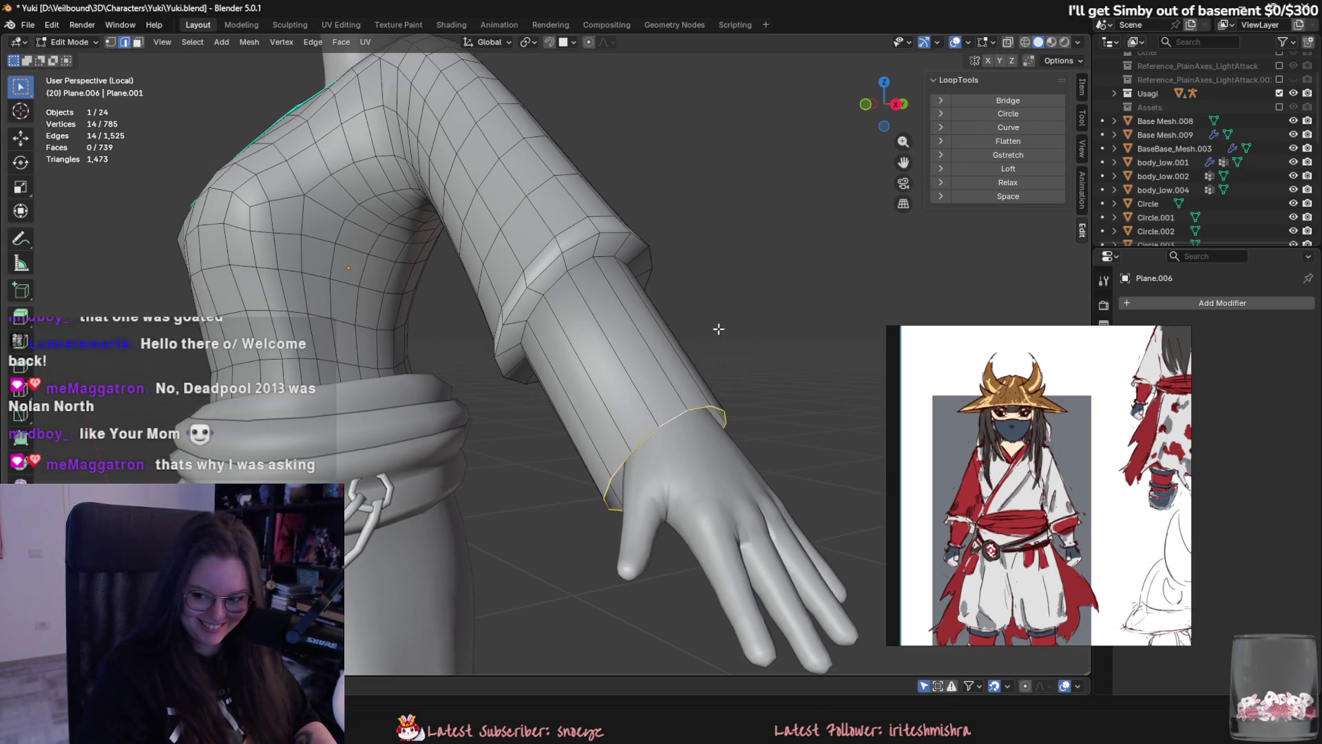
Scale the cuff rim loop wider into a flare and dissolve an extra edge loop.
left_click(584, 258, "alt")
key("s")
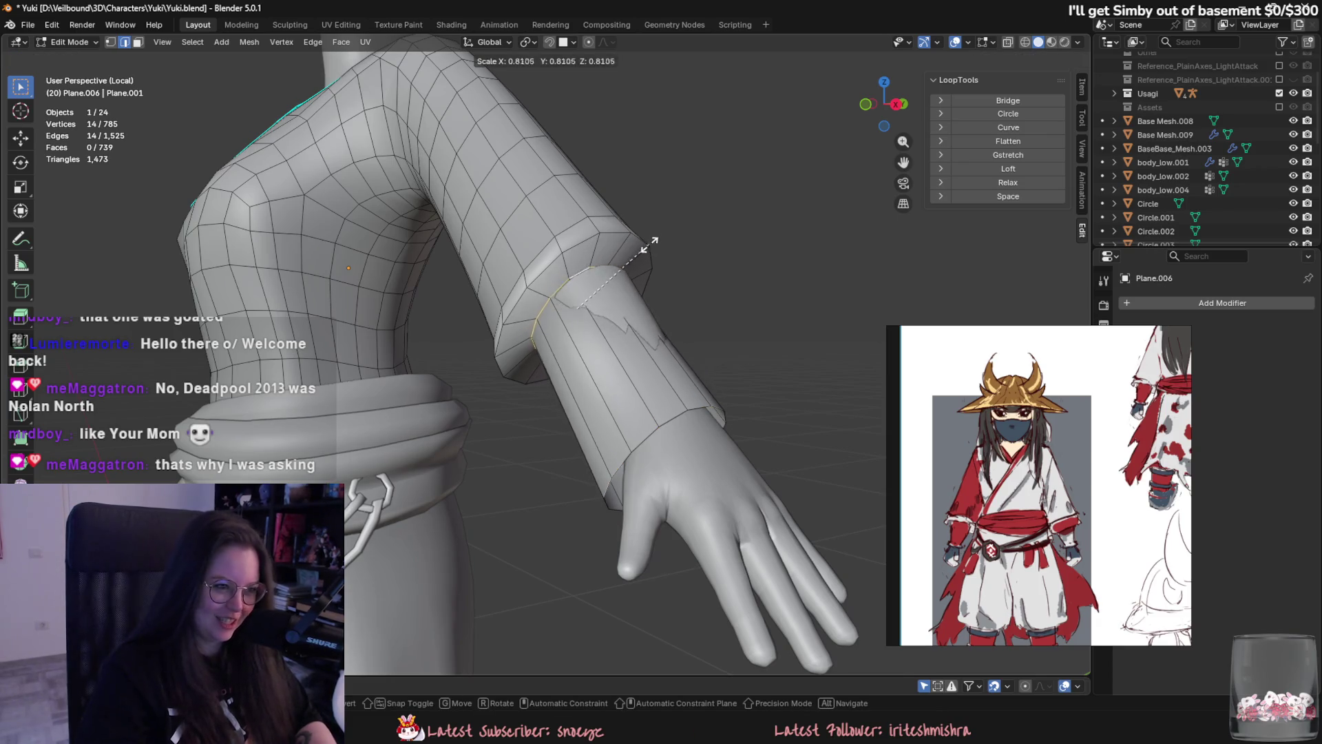
left_click(665, 241)
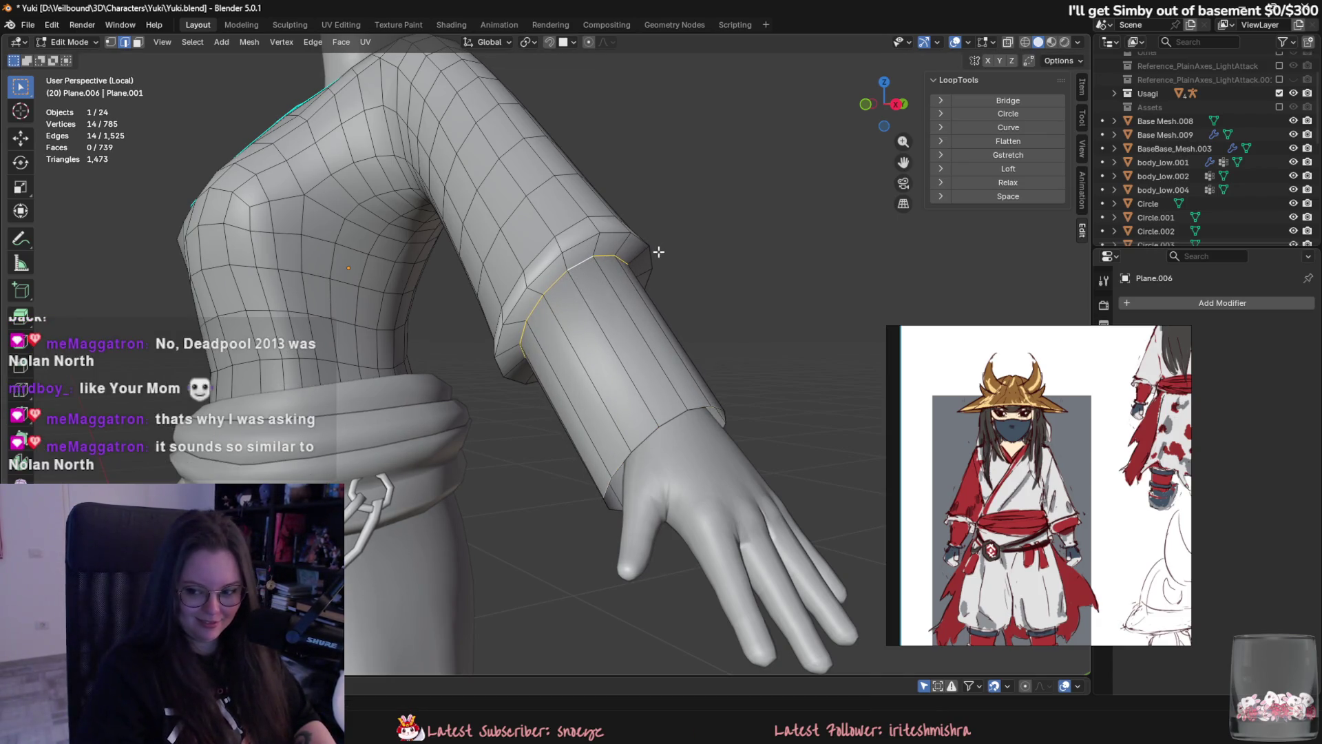
key("s")
left_click(663, 224)
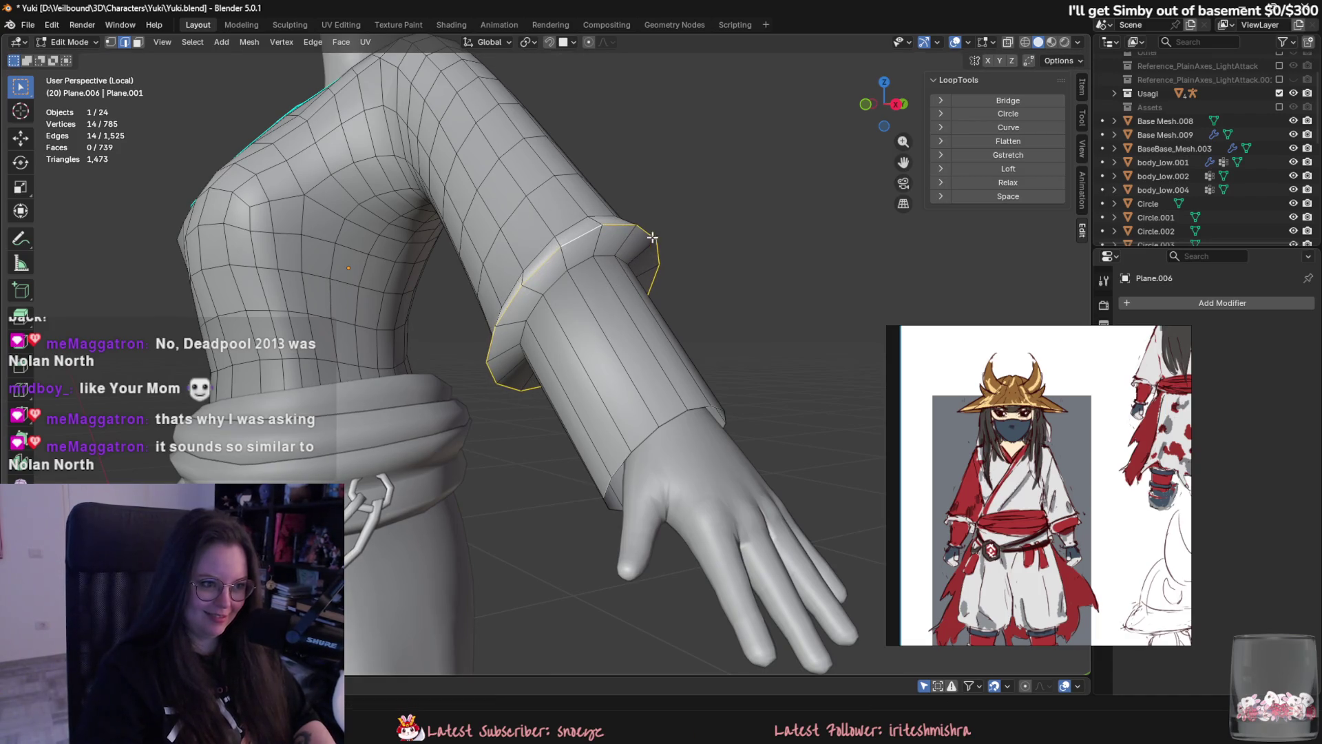
right_click(663, 224)
left_click(675, 626)
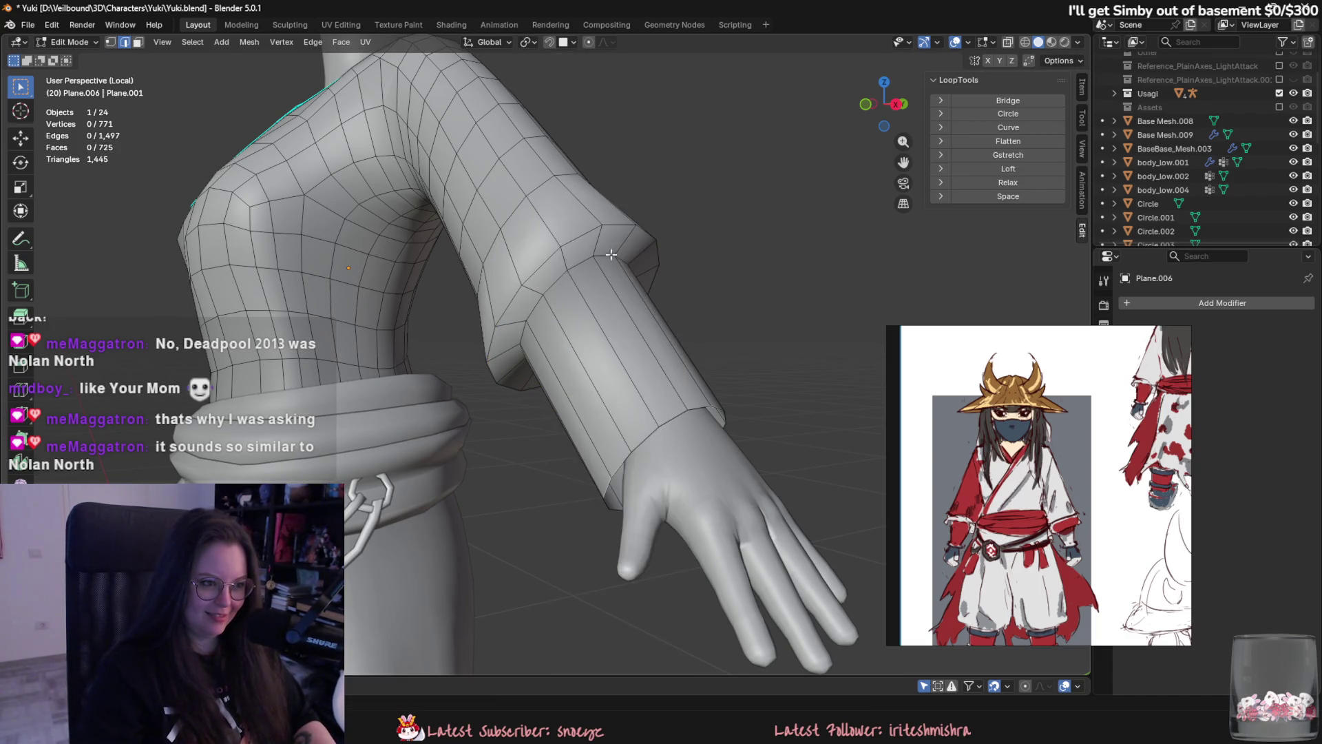
Rescale the wrist edge loop along its local X axis.
scroll(658, 281, "down", 5)
middle_click_drag(682, 234, 688, 352)
scroll(688, 351, "up", 5)
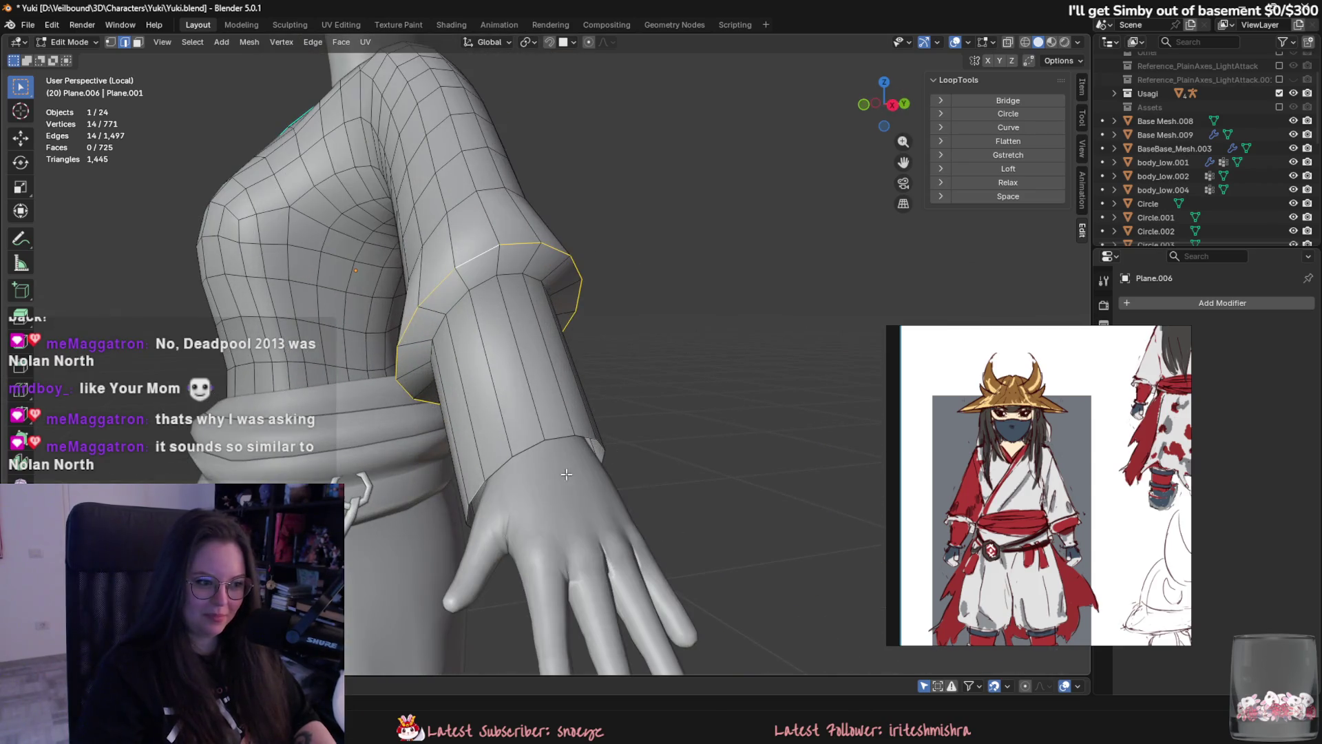
left_click(557, 444, "alt")
mouse_move(552, 405)
middle_mouse_down()
mouse_move(637, 303)
mouse_move(832, 303)
mouse_move(691, 387)
middle_mouse_up()
key("g")
key("z")
key("Escape")
key("KP_Decimal")
key("s")
key("x")
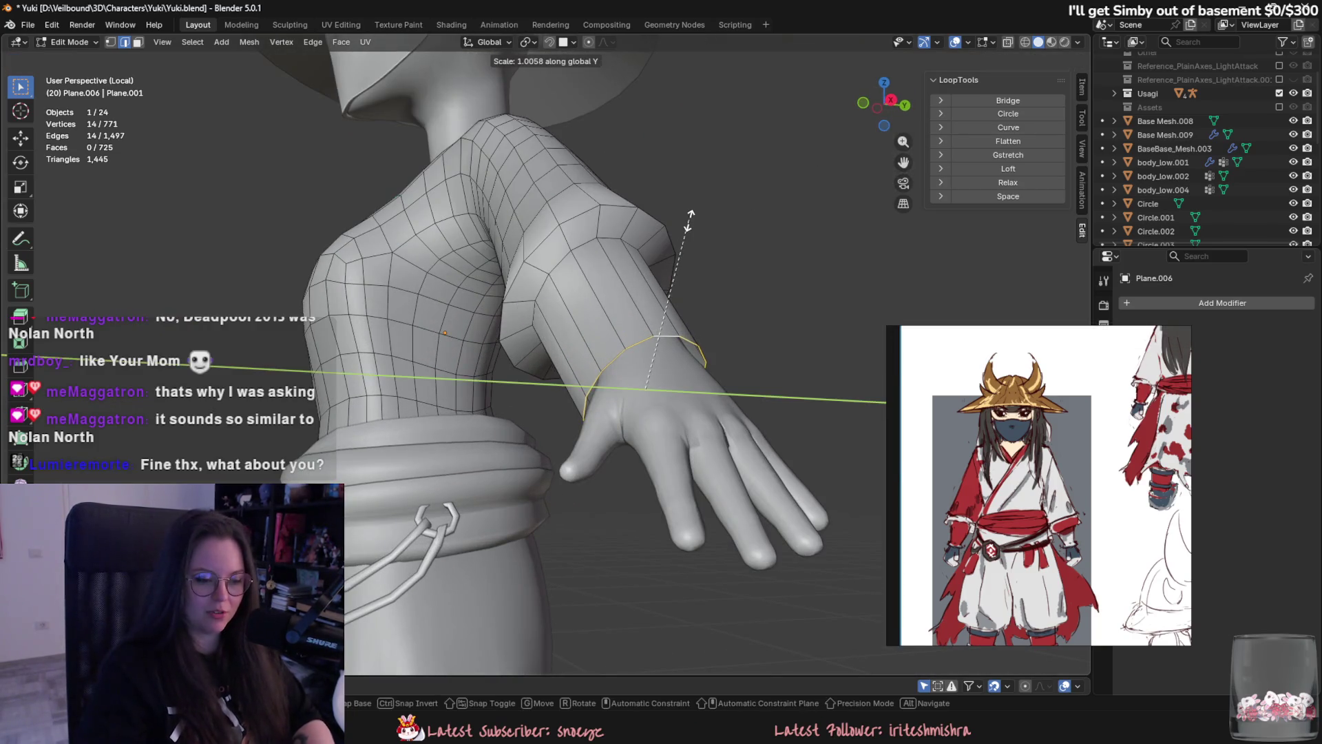
key("x")
left_click(665, 290)
Adjust the wrist loop's scale and tilt it about 13° around Z.
key("g")
key("z")
mouse_move(664, 290)
middle_mouse_down()
mouse_move(723, 275)
mouse_move(565, 325)
mouse_move(604, 395)
mouse_move(420, 414)
mouse_move(716, 432)
mouse_move(647, 290)
middle_mouse_up()
right_click(726, 271)
key("s")
left_click(717, 432)
key("r")
key("z")
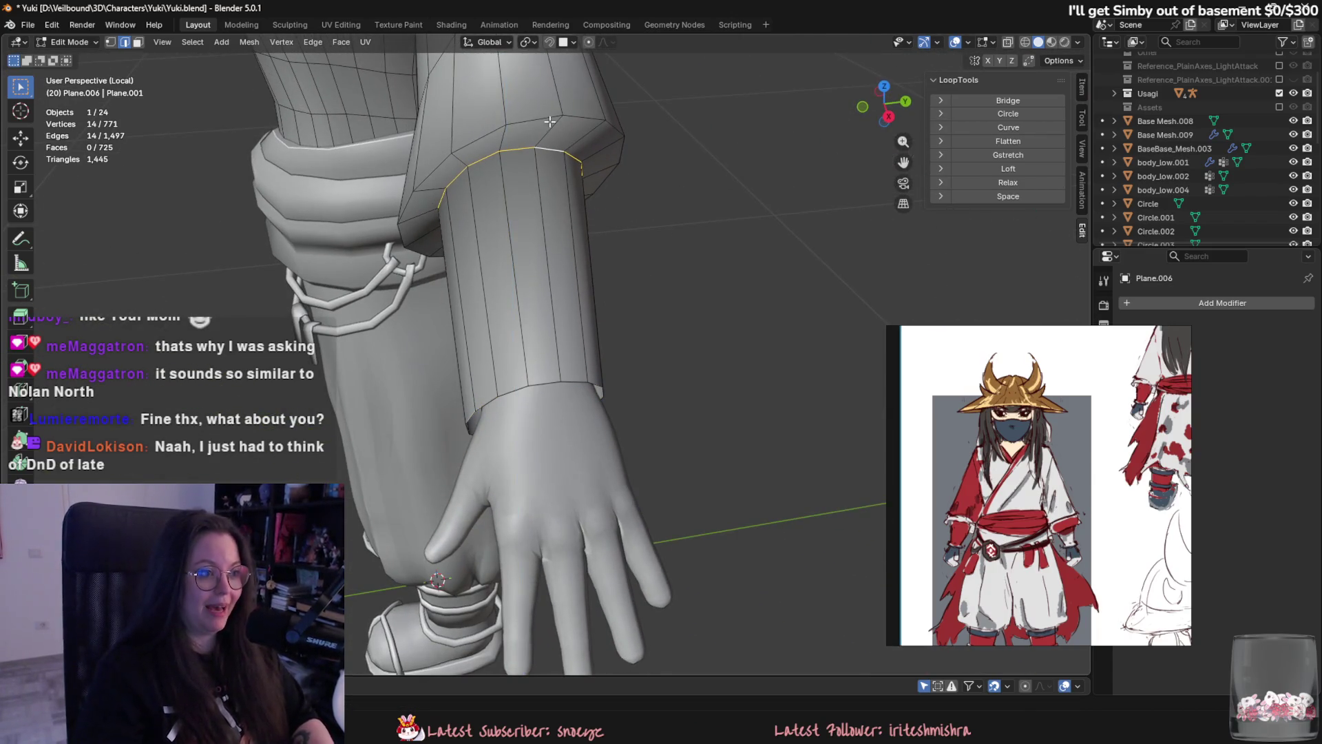
left_click(682, 131)
Tilt the wrist edge loop around the Y axis.
scroll(539, 119, "down", 3)
left_click(640, 134, "alt")
left_click(654, 141, "alt+shift")
mouse_move(655, 141)
middle_mouse_down("shift")
mouse_move(638, 267)
mouse_move(737, 269)
mouse_move(699, 271)
mouse_move(664, 318)
middle_mouse_up("shift")
scroll(626, 400, "up", 5)
scroll(626, 399, "down", 5)
left_click(502, 416, "alt")
middle_click_drag(502, 416, 582, 419)
scroll(582, 419, "up", 2)
key("r")
key("x")
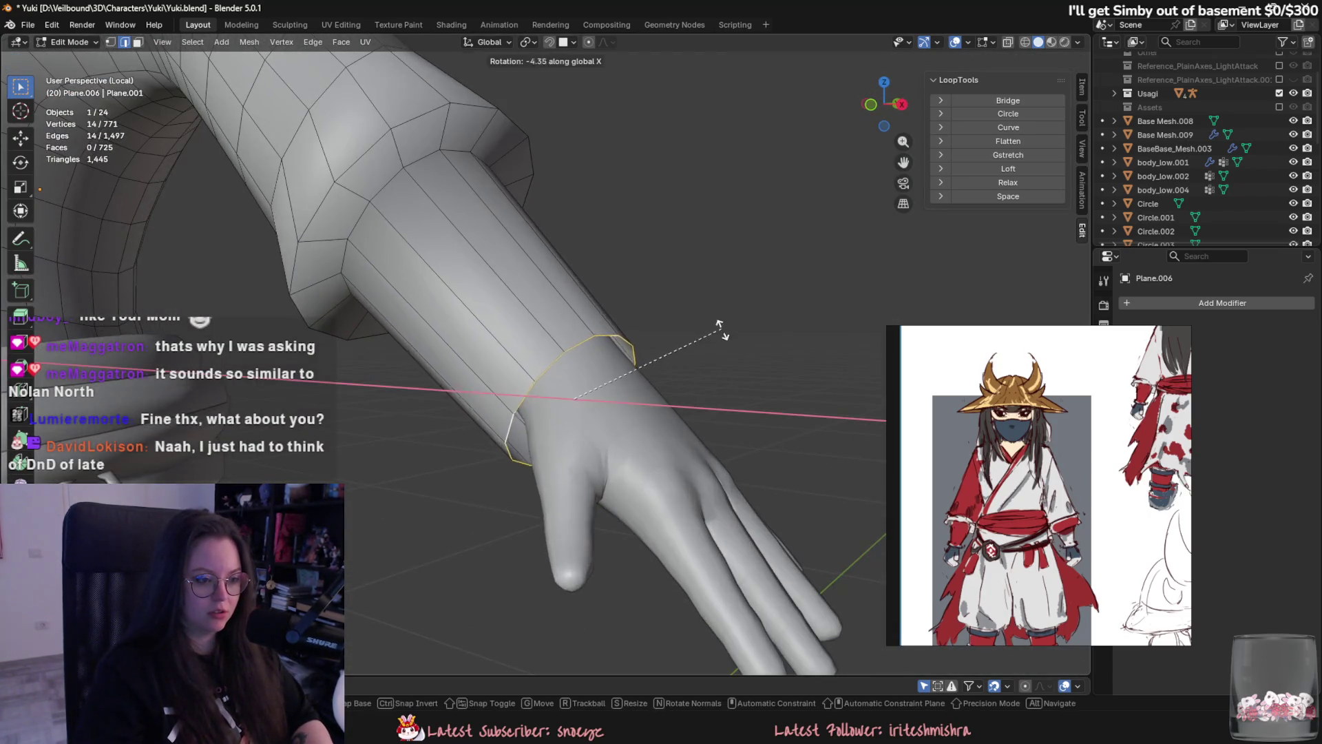
key("y")
left_click(640, 316)
Scale the wrist opening along the vertical Z axis.
mouse_move(665, 347)
middle_mouse_down()
mouse_move(479, 406)
mouse_move(680, 406)
mouse_move(679, 441)
mouse_move(711, 479)
mouse_move(624, 219)
middle_mouse_up()
key("g")
key("y")
key("Escape")
key("s")
key("z")
left_click(650, 317)
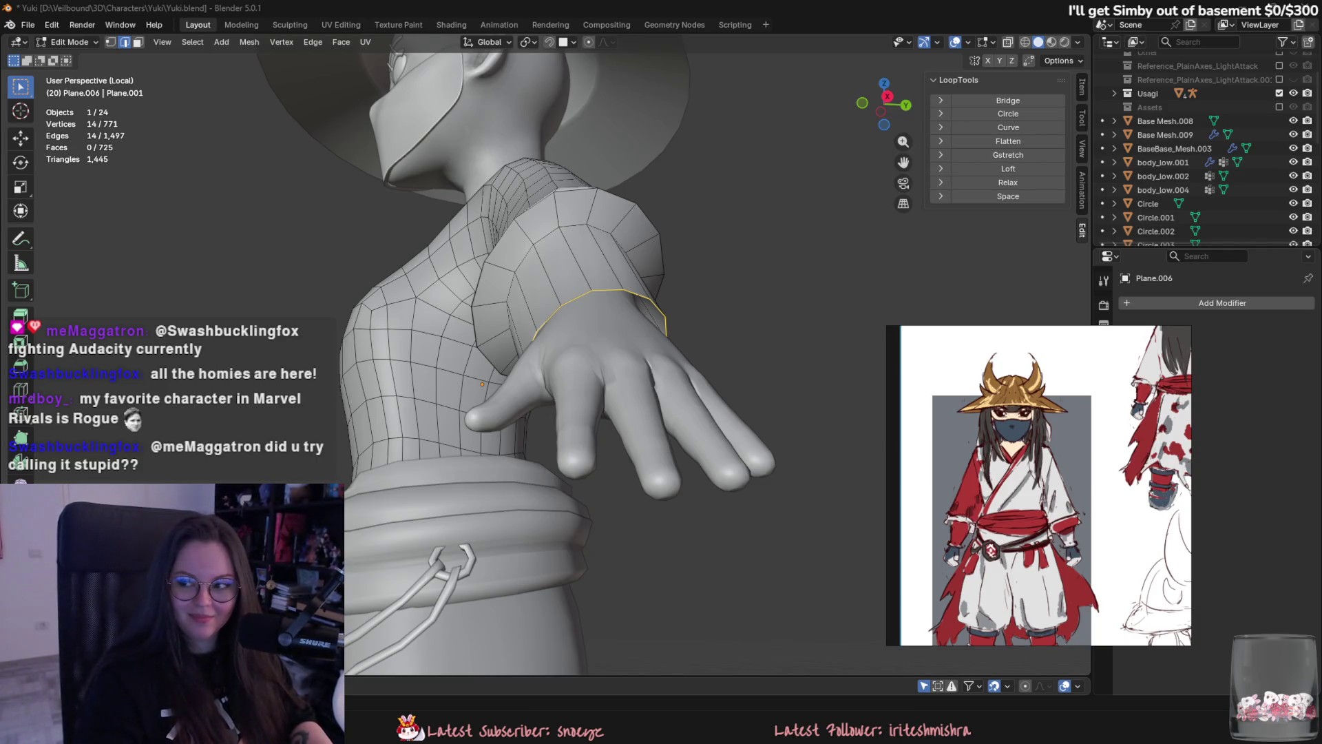
Switch from Blender to the Google Images results for 'Rogue MR'.
key("alt+Tab")
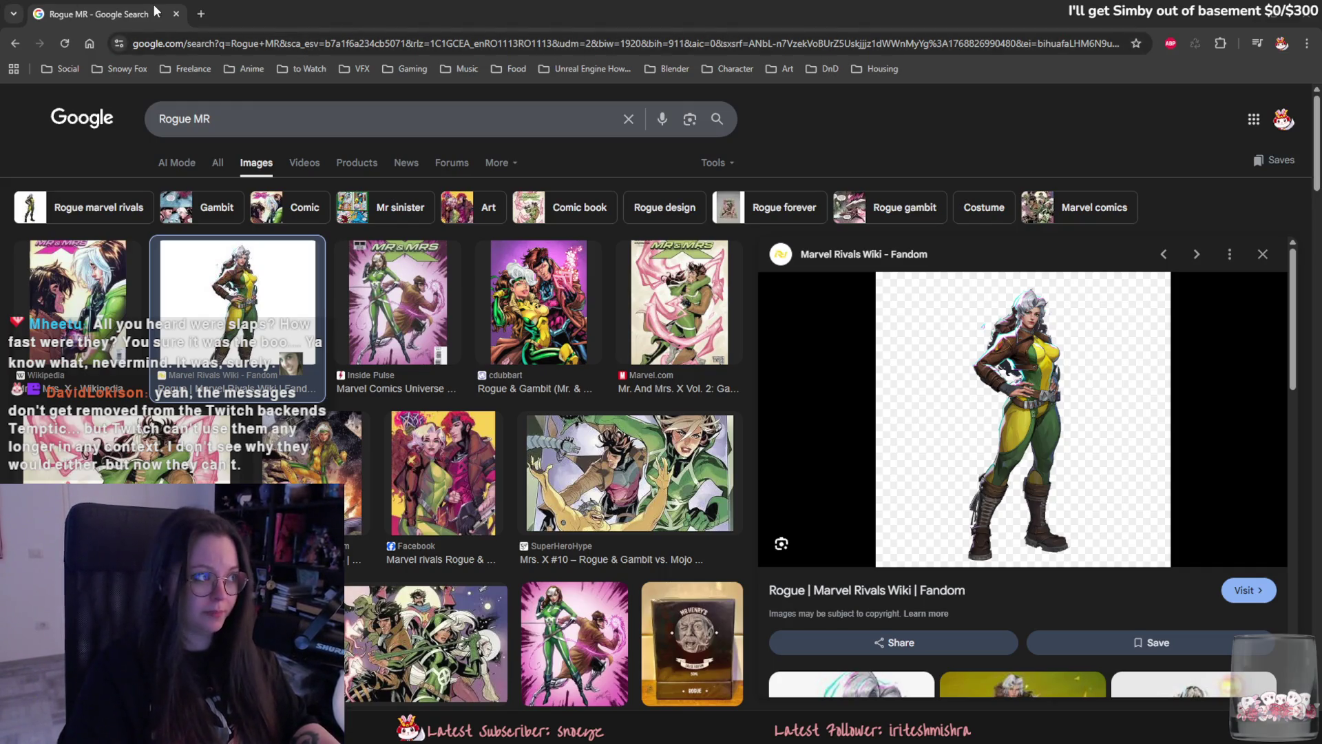
Return from the Google Search results to Blender and orbit around Yuki's arm.
key("alt+Tab")
middle_click_drag(819, 375, 790, 400)
scroll(527, 337, "down", 2)
scroll(615, 335, "down", 1)
scroll(757, 361, "up", 2)
Orbit closer to the sleeve and test-scale its edge loop, then cancel.
middle_click_drag(757, 362, 562, 291)
scroll(628, 272, "up", 2)
key("s")
mouse_move(637, 316)
middle_mouse_down("alt")
mouse_move(658, 287)
mouse_move(682, 312)
mouse_move(731, 292)
middle_mouse_up("alt")
key("Escape")
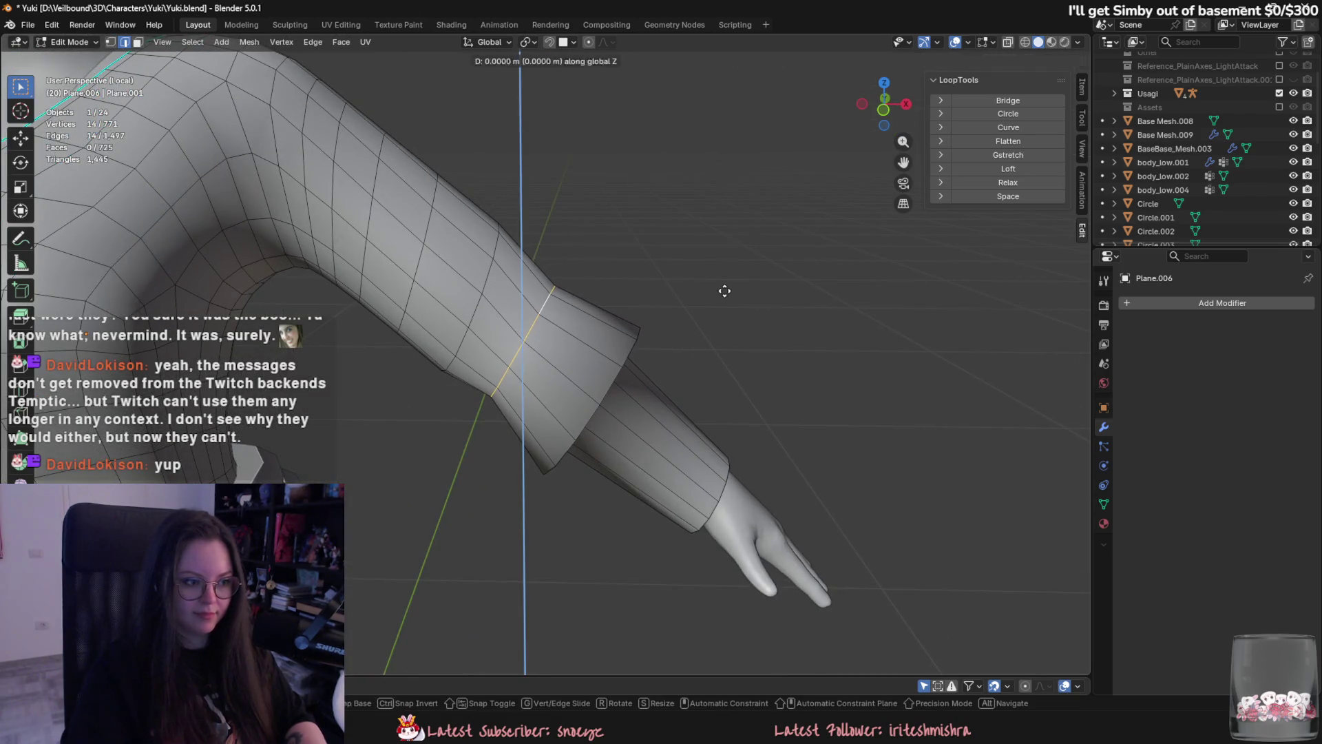
Cancel the Z-constrained sleeve loop transform, orbit out to the torso, and return to Object Mode.
key("s")
key("z")
key("Escape")
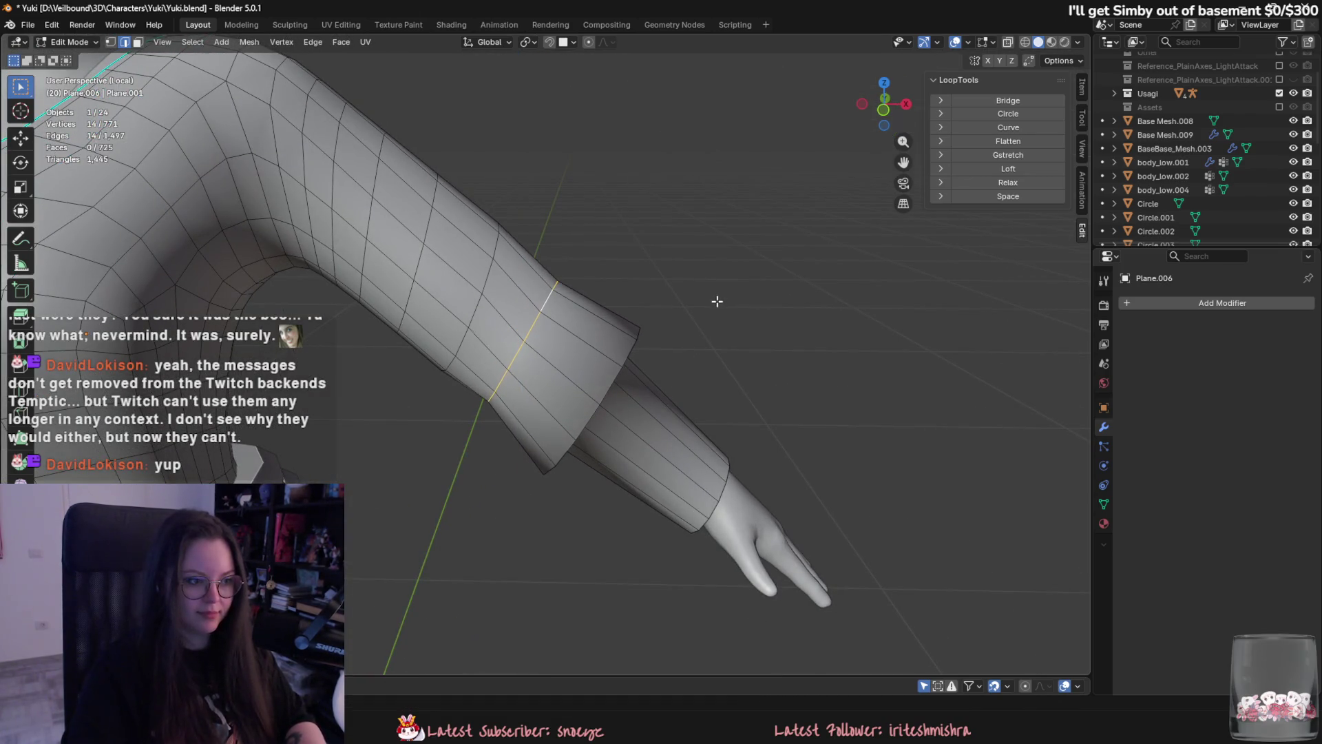
scroll(714, 315, "down", 4)
mouse_move(715, 316)
middle_mouse_down()
mouse_move(709, 334)
mouse_move(610, 369)
middle_mouse_up()
key("Tab")
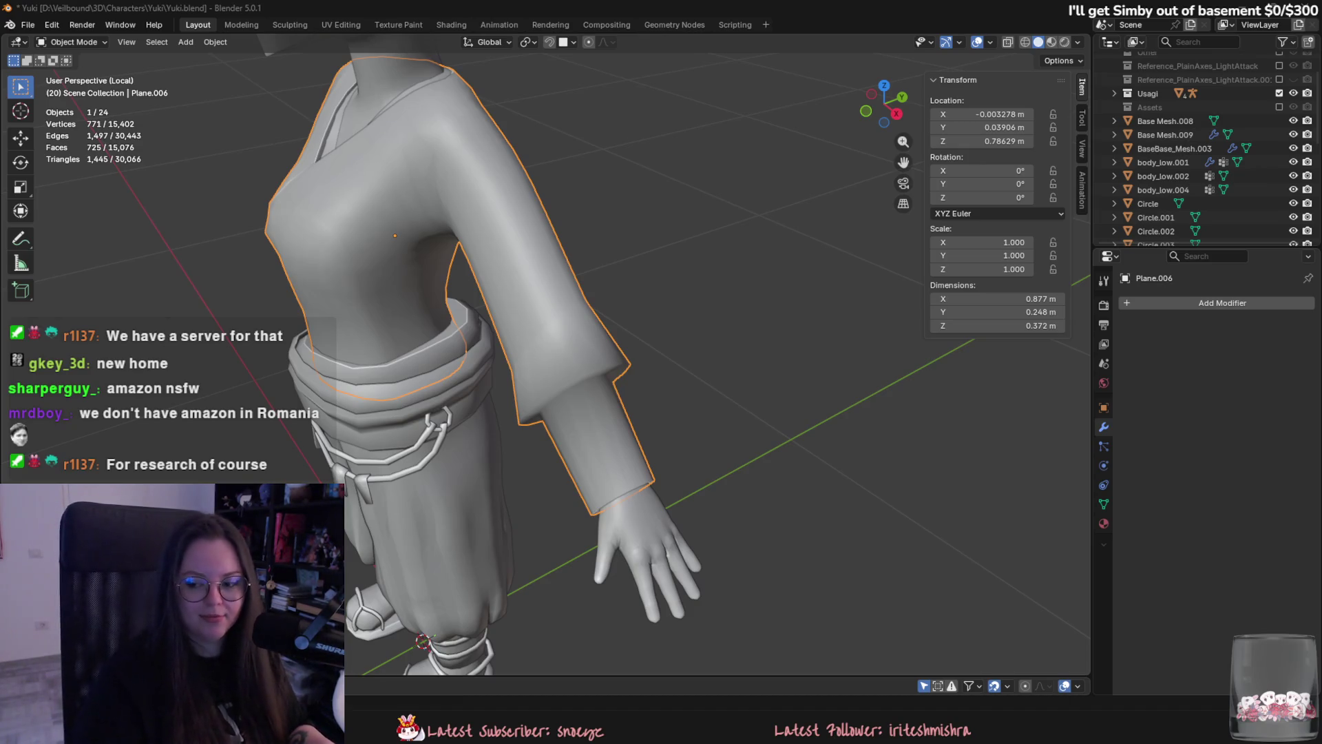
mouse_move(571, 262)
middle_mouse_down()
mouse_move(659, 298)
mouse_move(766, 380)
mouse_move(755, 369)
mouse_move(820, 346)
middle_mouse_up()
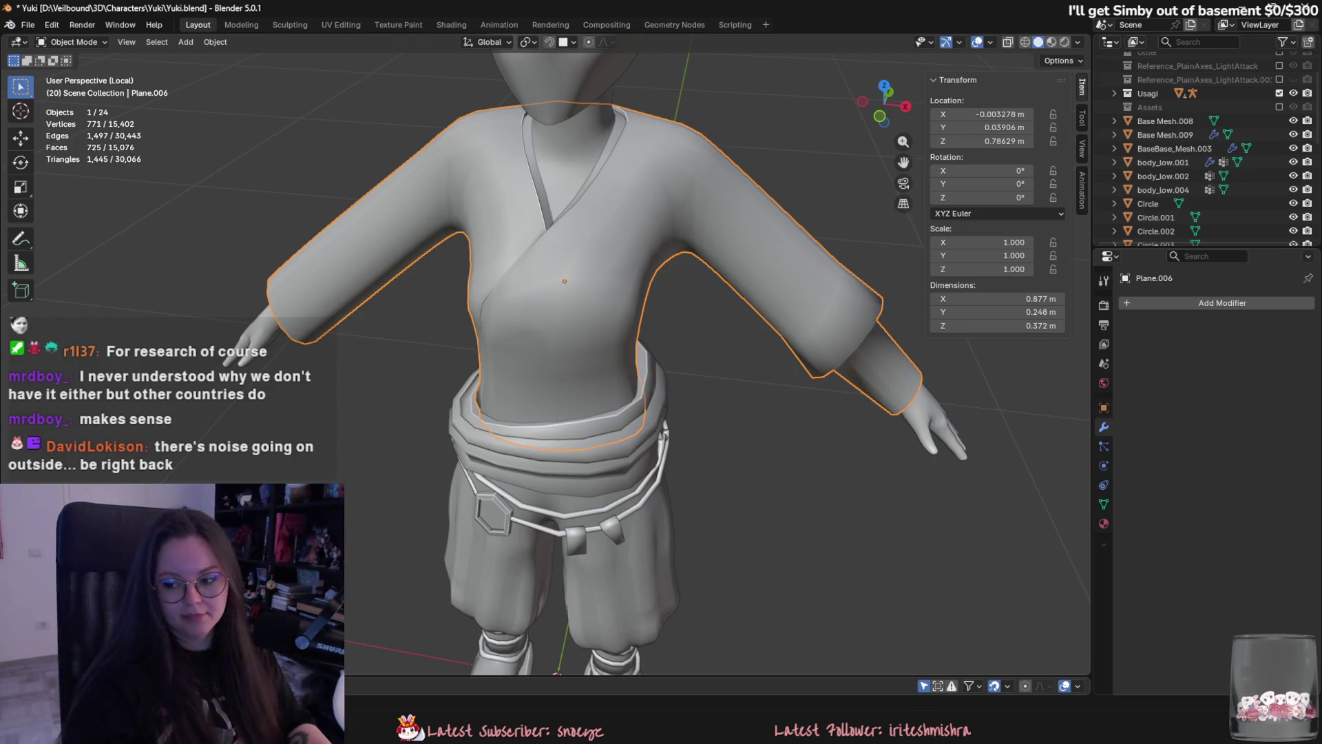
Bring up the character reference sketch and position it beside the model.
key("alt+Tab")
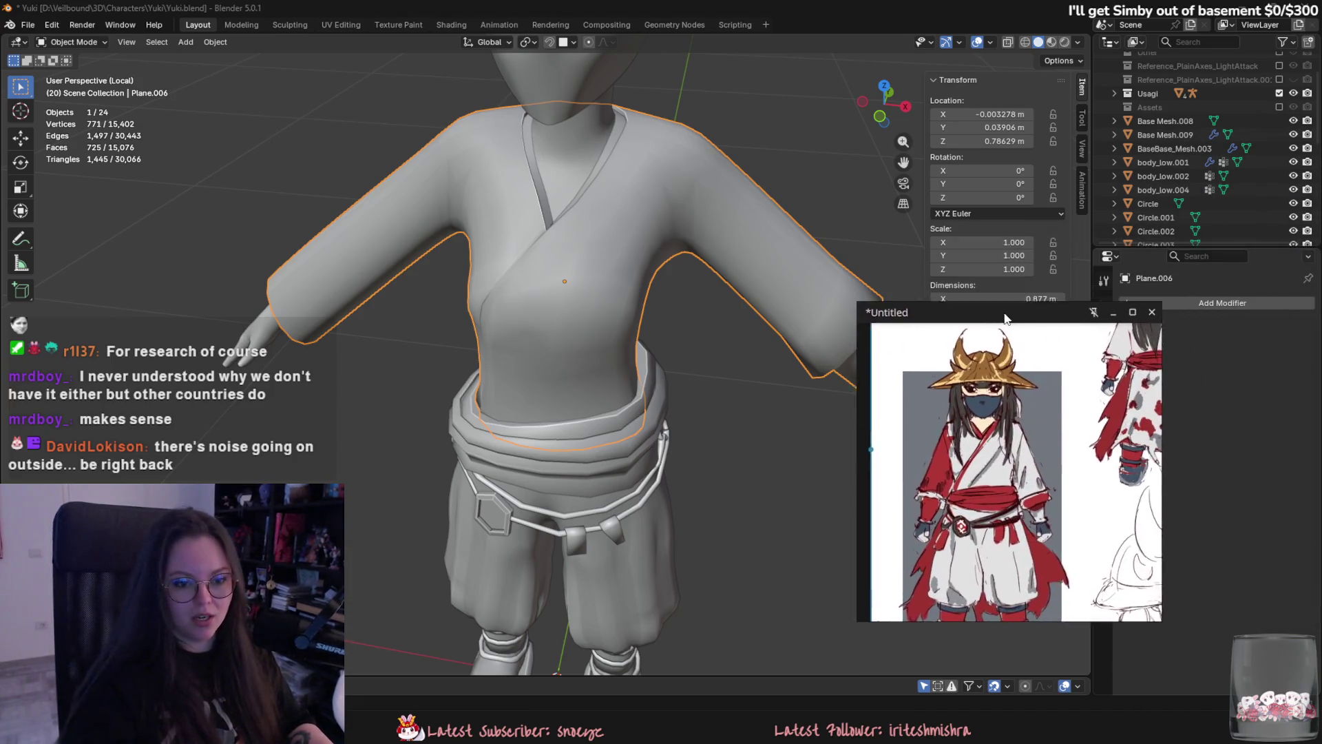
mouse_move(600, 266)
middle_mouse_down()
mouse_move(555, 241)
mouse_move(615, 265)
mouse_move(609, 335)
mouse_move(534, 296)
middle_mouse_up()
scroll(533, 296, "up", 2)
In Edit Mode, select the robe's wrist edge loop and scale it wider.
key("Tab")
left_click(591, 353, "alt")
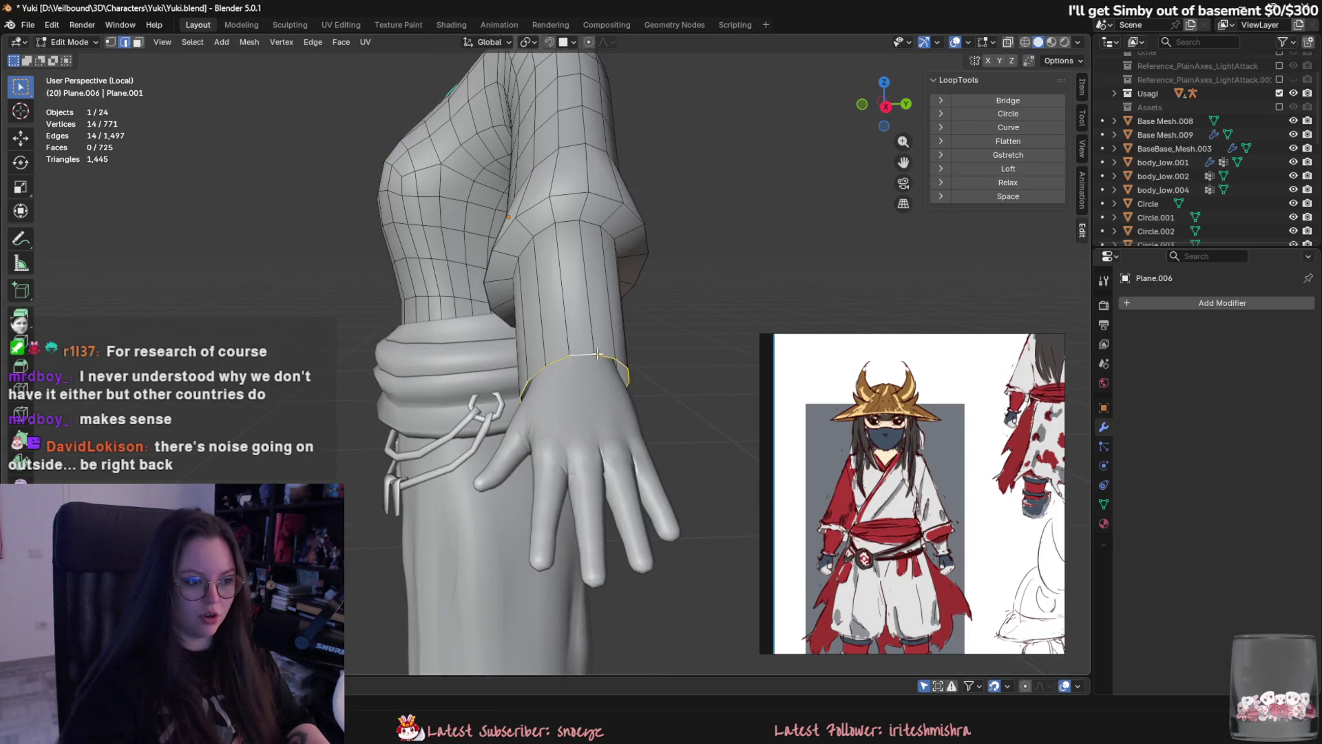
key("s")
left_click(689, 353)
middle_click_drag(689, 353, 697, 372)
Extrude the wrist loop along the sleeve's local Z axis to start the cuff.
key("e")
key("x")
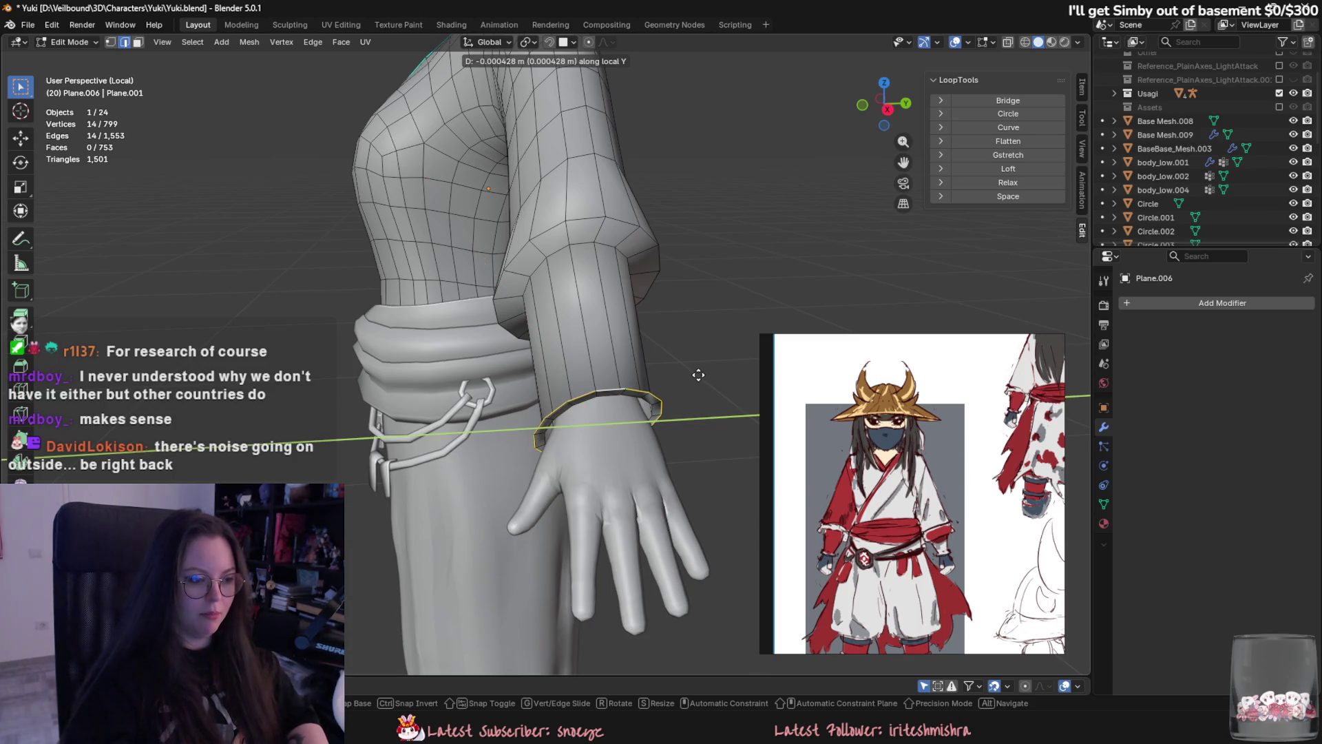
key("z")
key("z")
key("z")
middle_click_drag(699, 416, 557, 397, "alt")
left_click(557, 407)
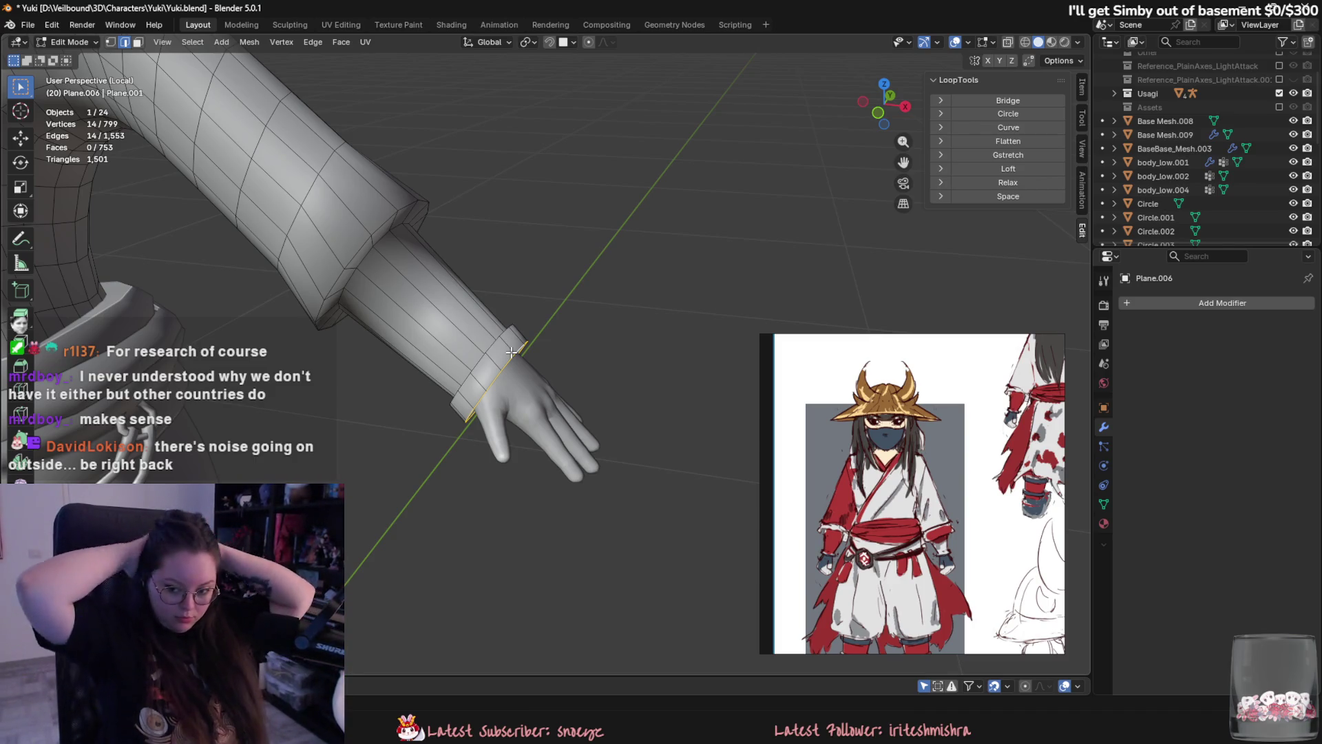
Tilt the wrist loop by rotating it around the Y axis.
scroll(585, 227, "up", 2)
mouse_move(584, 227)
middle_mouse_down()
mouse_move(617, 317)
mouse_move(619, 288)
mouse_move(599, 298)
mouse_move(693, 292)
mouse_move(648, 304)
mouse_move(676, 324)
mouse_move(643, 337)
middle_mouse_up()
key("r")
key("y")
left_click(641, 296)
Extrude the wrist loop again for the cuff band and slide it along the sleeve.
key("e")
left_click(631, 354)
scroll(631, 355, "down", 3)
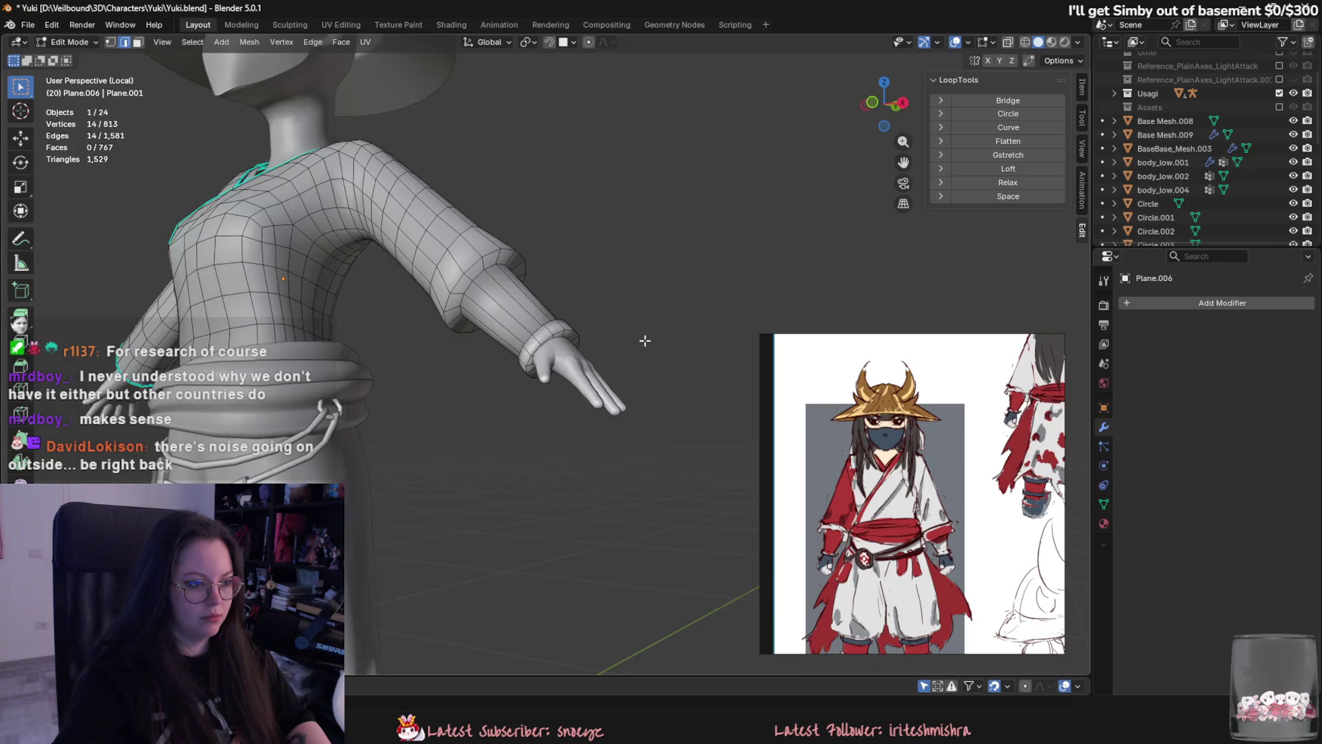
scroll(643, 337, "down", 3)
mouse_move(664, 407)
middle_mouse_down()
mouse_move(608, 413)
mouse_move(656, 389)
mouse_move(660, 370)
middle_mouse_up()
scroll(648, 410, "up", 5)
key("g")
key("g")
left_click(658, 408)
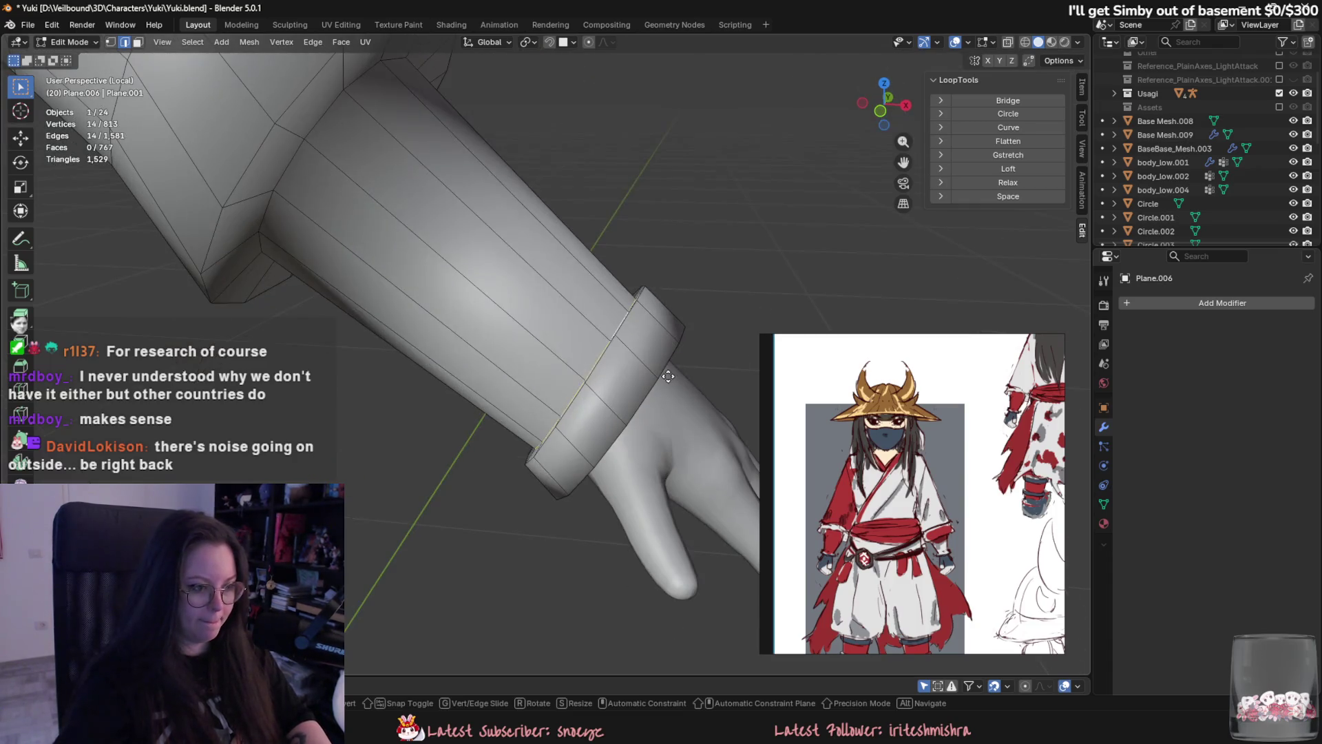
Shift the cuff loop, then add the second cuff loop and push both outward.
key("g")
left_click(662, 380)
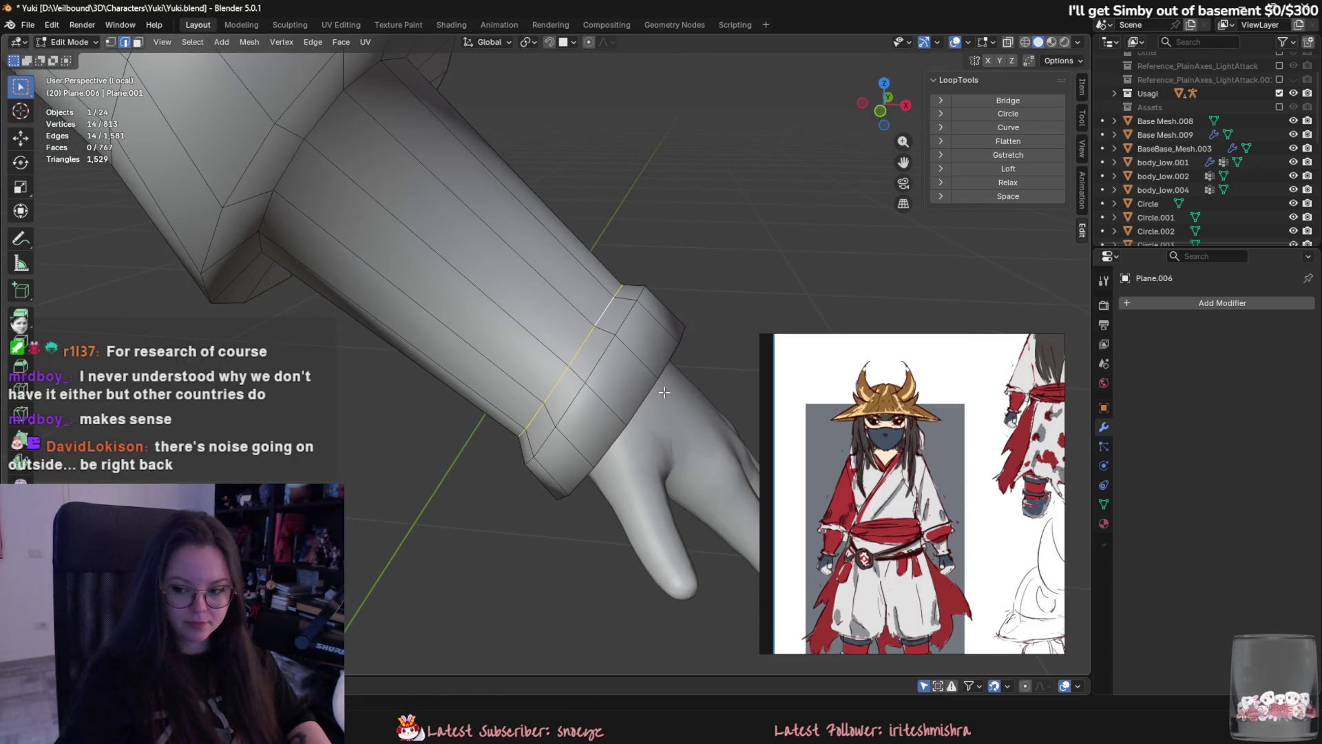
scroll(664, 392, "down", 2)
mouse_move(655, 466)
middle_mouse_down()
mouse_move(604, 426)
mouse_move(561, 293)
mouse_move(580, 342)
middle_mouse_up()
left_click(489, 255, "alt+shift")
key("g")
left_click(609, 310)
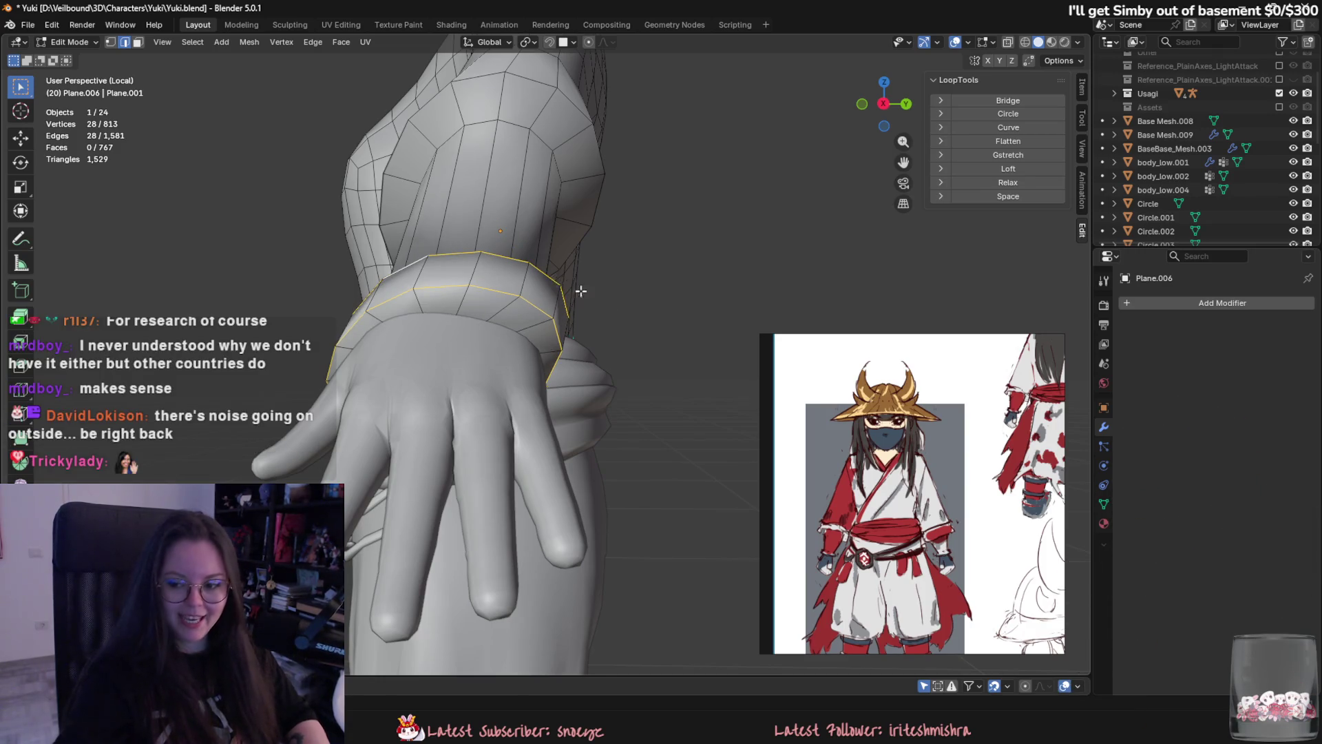
Tilt the cuff loops by rotating them around the Y axis.
middle_click_drag(608, 310, 636, 325)
key("r")
key("z")
key("y")
key("y")
left_click(606, 324)
Try further rotations of the cuff from another angle, cancelling each one.
mouse_move(606, 324)
middle_mouse_down()
mouse_move(620, 370)
mouse_move(773, 422)
mouse_move(682, 469)
mouse_move(672, 427)
mouse_move(627, 416)
middle_mouse_up()
key("r")
key("Escape")
key("r")
key("Escape")
key("r")
key("Escape")
scroll(672, 427, "up", 3)
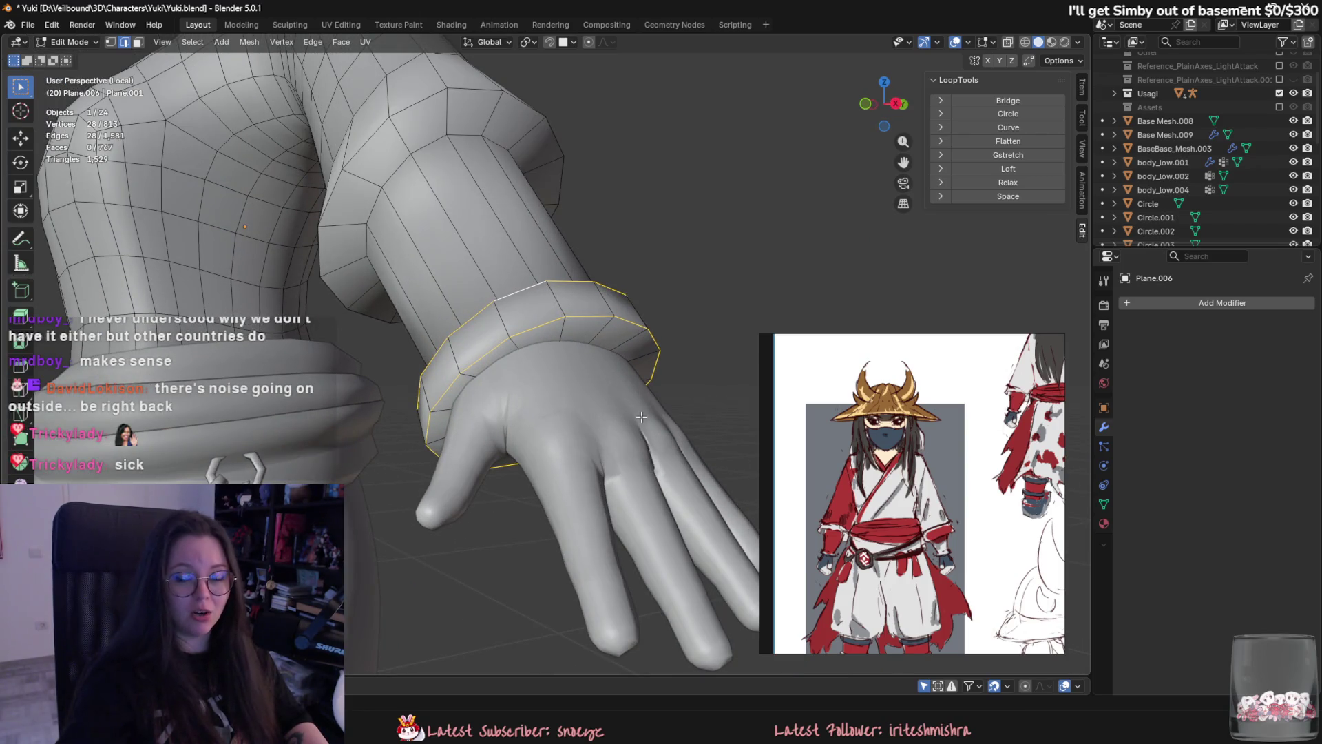
mouse_move(641, 416)
middle_mouse_down()
mouse_move(654, 403)
mouse_move(597, 401)
mouse_move(641, 367)
mouse_move(646, 450)
mouse_move(590, 340)
mouse_move(568, 385)
mouse_move(620, 406)
mouse_move(628, 460)
middle_mouse_up()
Select the four cuff edge loops and move the whole cuff band into position.
key("Tab")
key("Tab")
left_click(608, 360, "alt")
left_click(600, 375, "alt+shift")
left_click(623, 386, "alt+shift")
left_click(569, 389, "alt+shift")
key("g")
left_click(632, 413)
Select a single cuff edge loop and try moving it, cancelling the move.
mouse_move(591, 416)
middle_mouse_down()
mouse_move(490, 374)
mouse_move(544, 387)
middle_mouse_up()
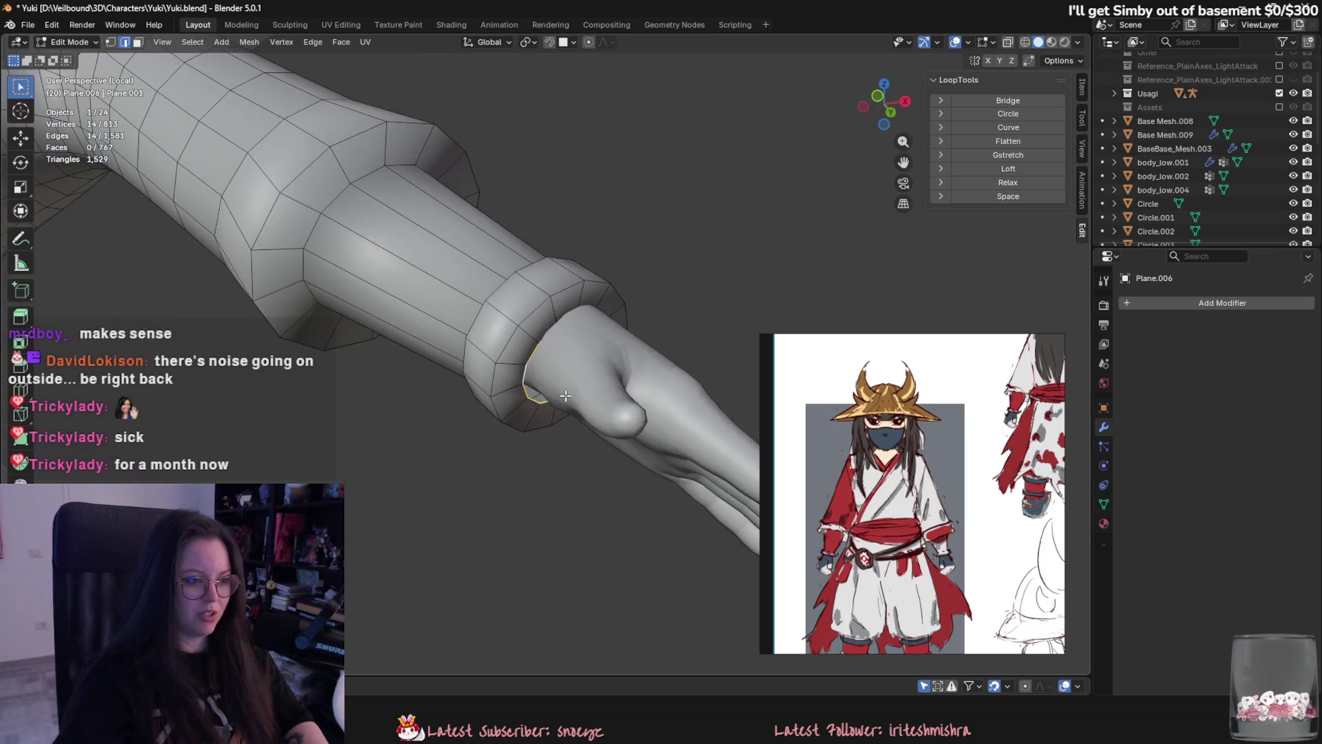
left_click(545, 387, "alt")
key("g")
right_click(572, 393)
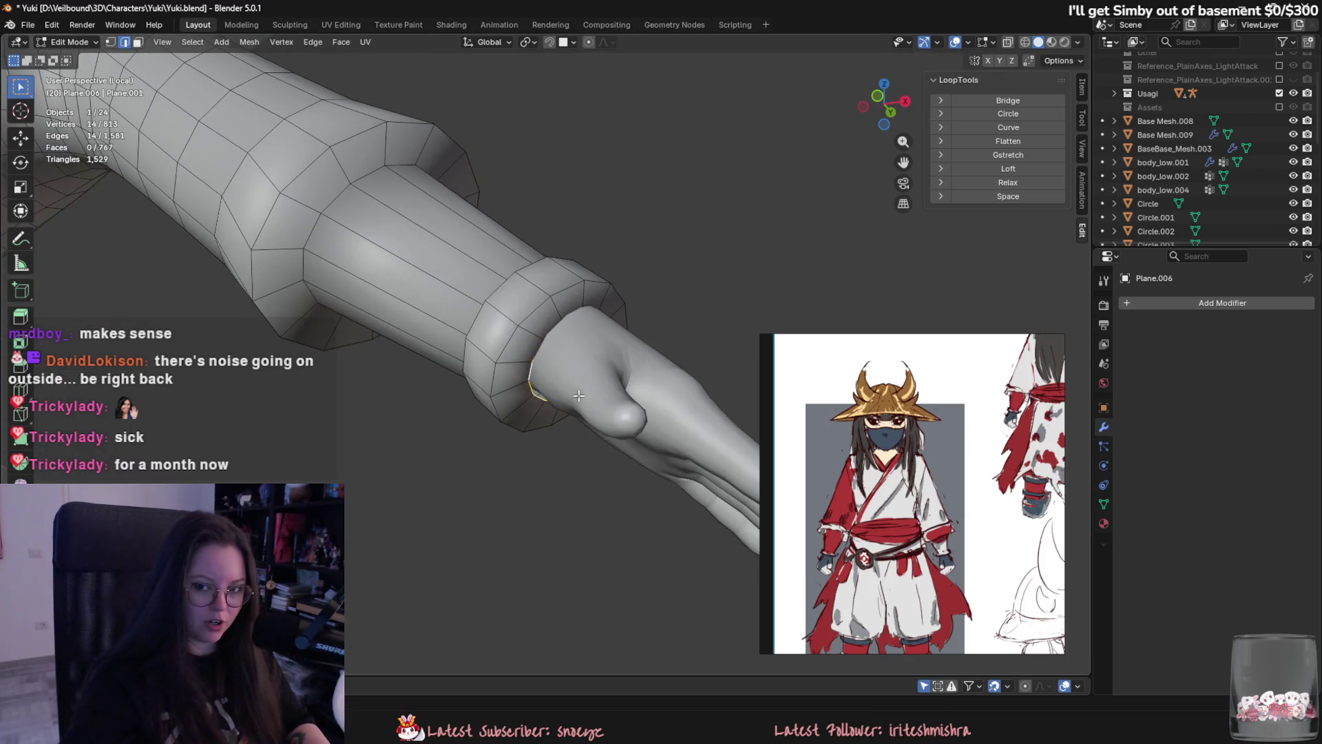
scroll(575, 393, "up", 4)
middle_click_drag(619, 399, 684, 405)
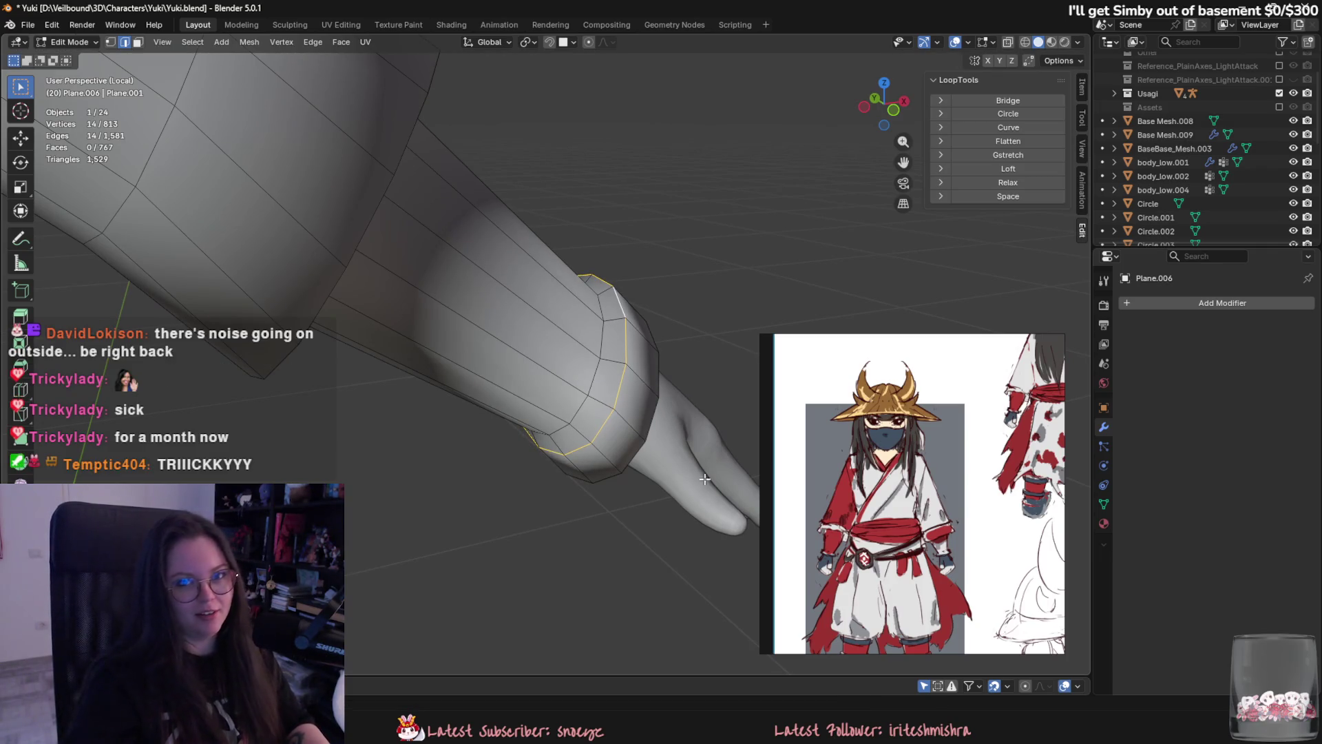
Scale the selected cuff loop slightly wider along one axis to even out the wrist band.
key("s")
key("x")
key("y")
key("x")
left_click(637, 280)
mouse_move(638, 280)
middle_mouse_down()
mouse_move(607, 474)
mouse_move(632, 467)
mouse_move(516, 464)
mouse_move(556, 460)
middle_mouse_up()
scroll(555, 461, "down", 3)
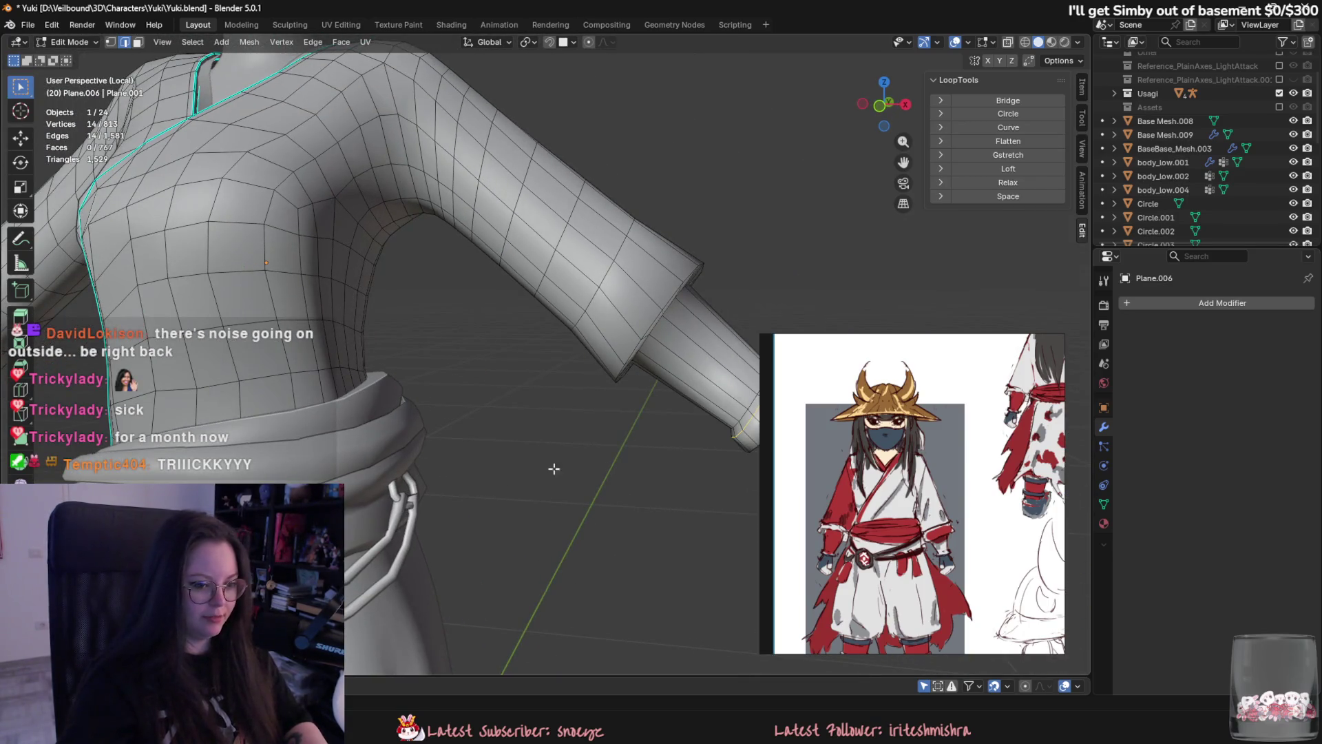
Reposition the selected cuff vertices while checking the front-view reference drawing.
middle_click_drag(876, 530, 813, 525)
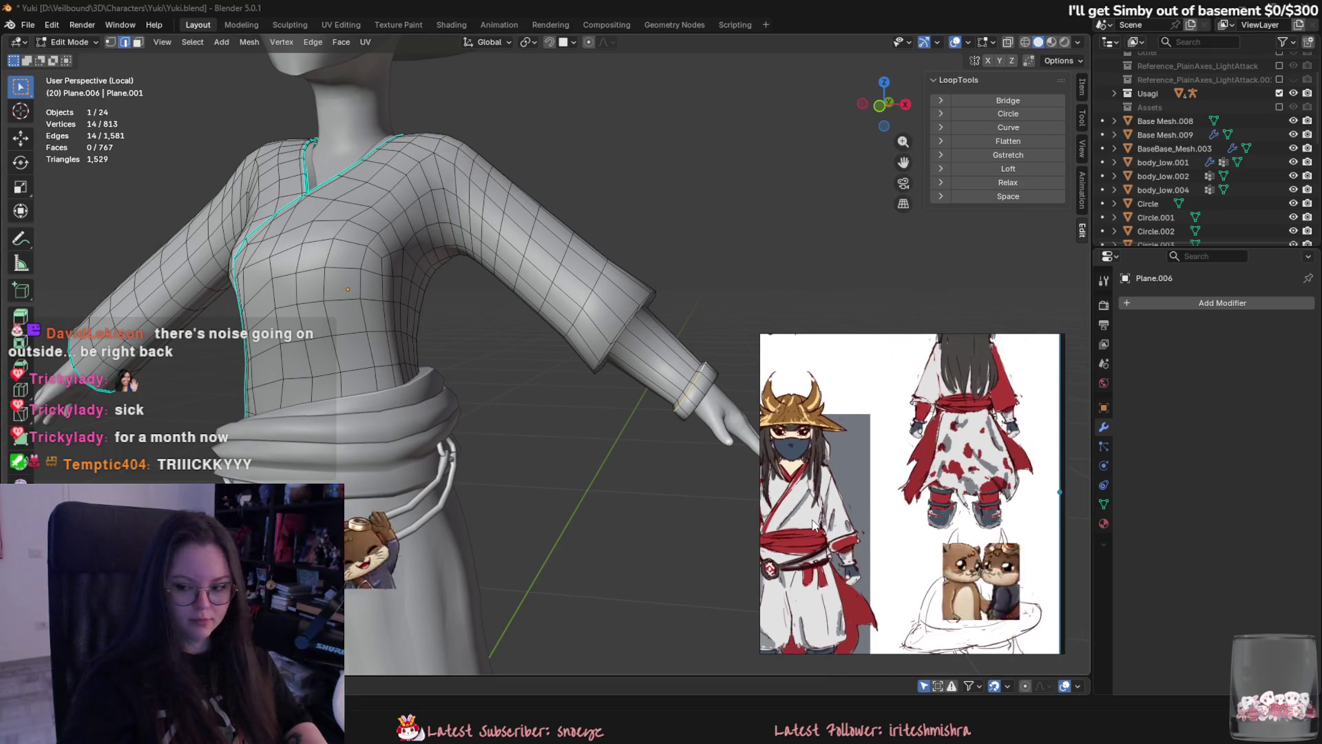
scroll(814, 524, "up", 2)
mouse_move(595, 390)
middle_mouse_down("shift")
mouse_move(571, 452)
mouse_move(487, 445)
middle_mouse_up("shift")
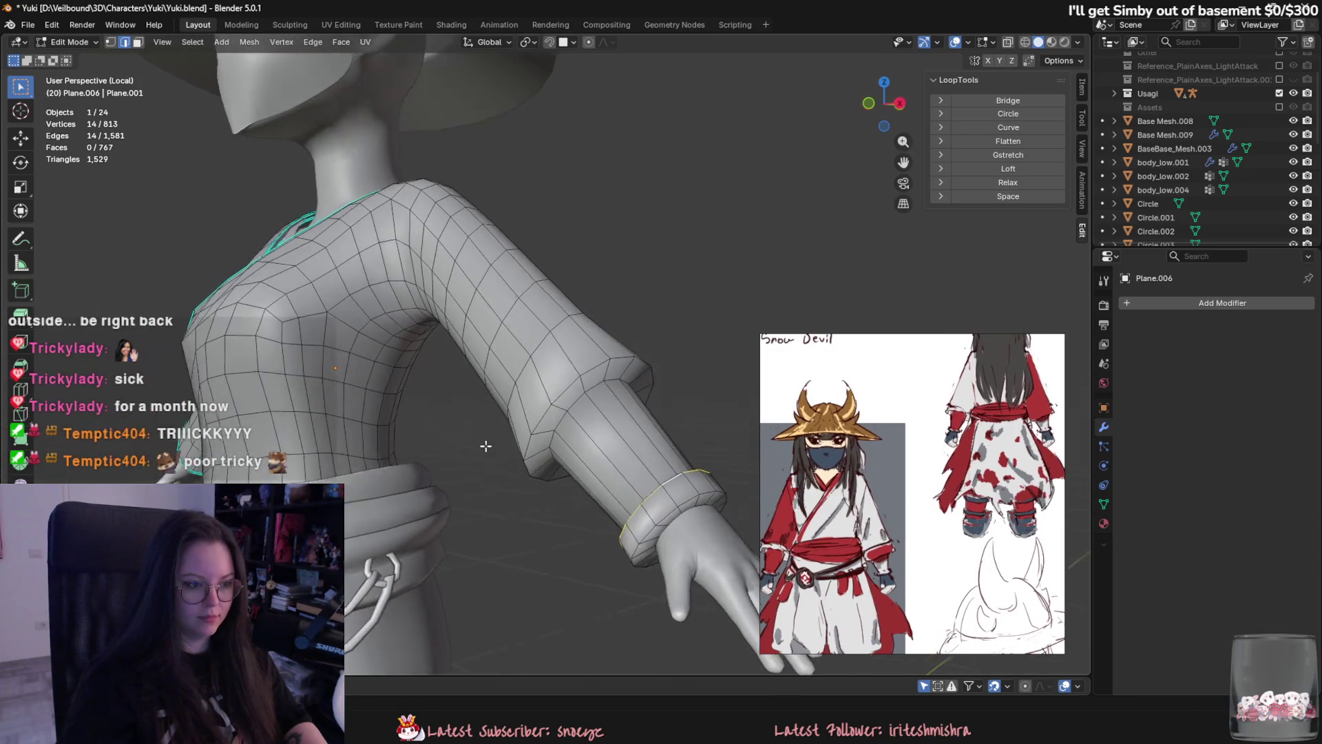
scroll(629, 442, "up", 2)
key("g")
mouse_move(628, 443)
middle_mouse_down("alt")
mouse_move(682, 366)
mouse_move(700, 510)
mouse_move(664, 523)
middle_mouse_up("alt")
left_click(649, 397)
scroll(664, 524, "down", 3)
Preview the robe, then bevel the cuff loop into a double ring.
key("Tab")
scroll(662, 513, "up", 3)
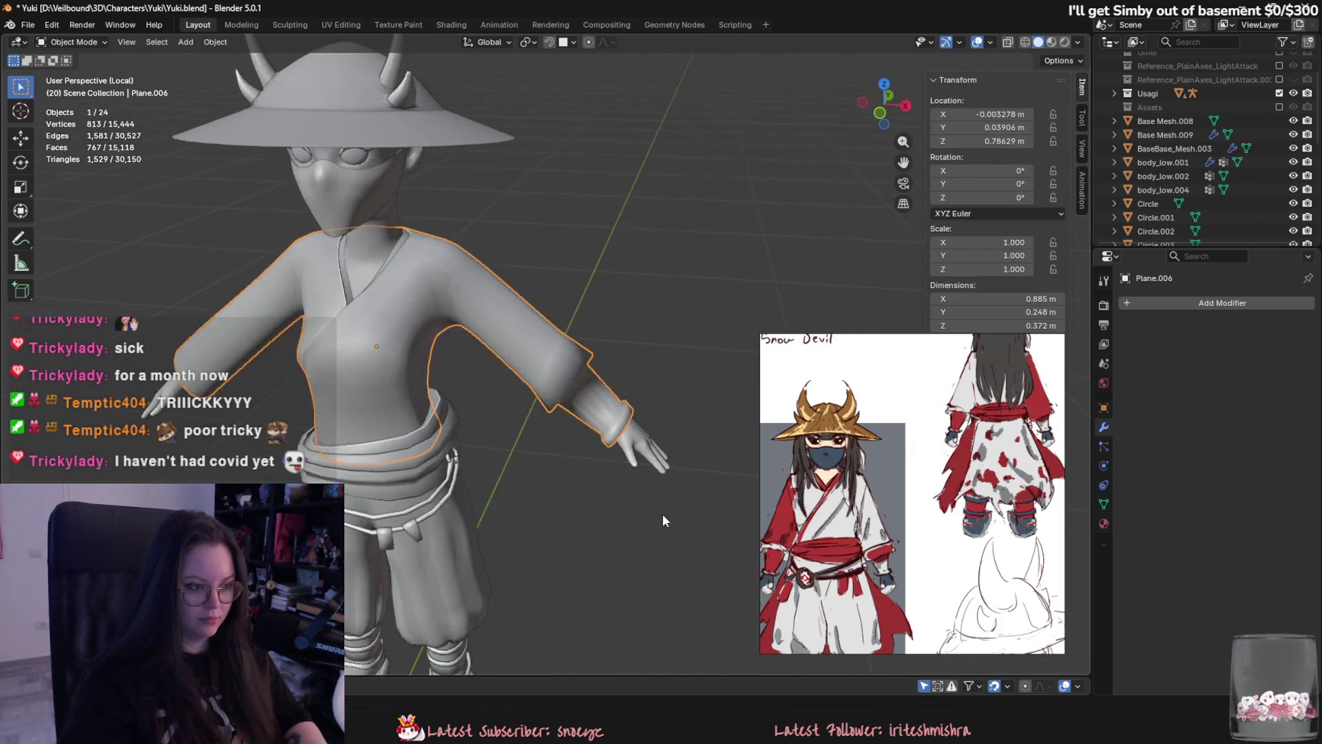
scroll(564, 478, "down", 3)
key("Tab")
scroll(564, 478, "up", 2)
middle_click_drag(565, 478, 563, 402)
scroll(563, 402, "up", 2)
scroll(563, 403, "up", 3)
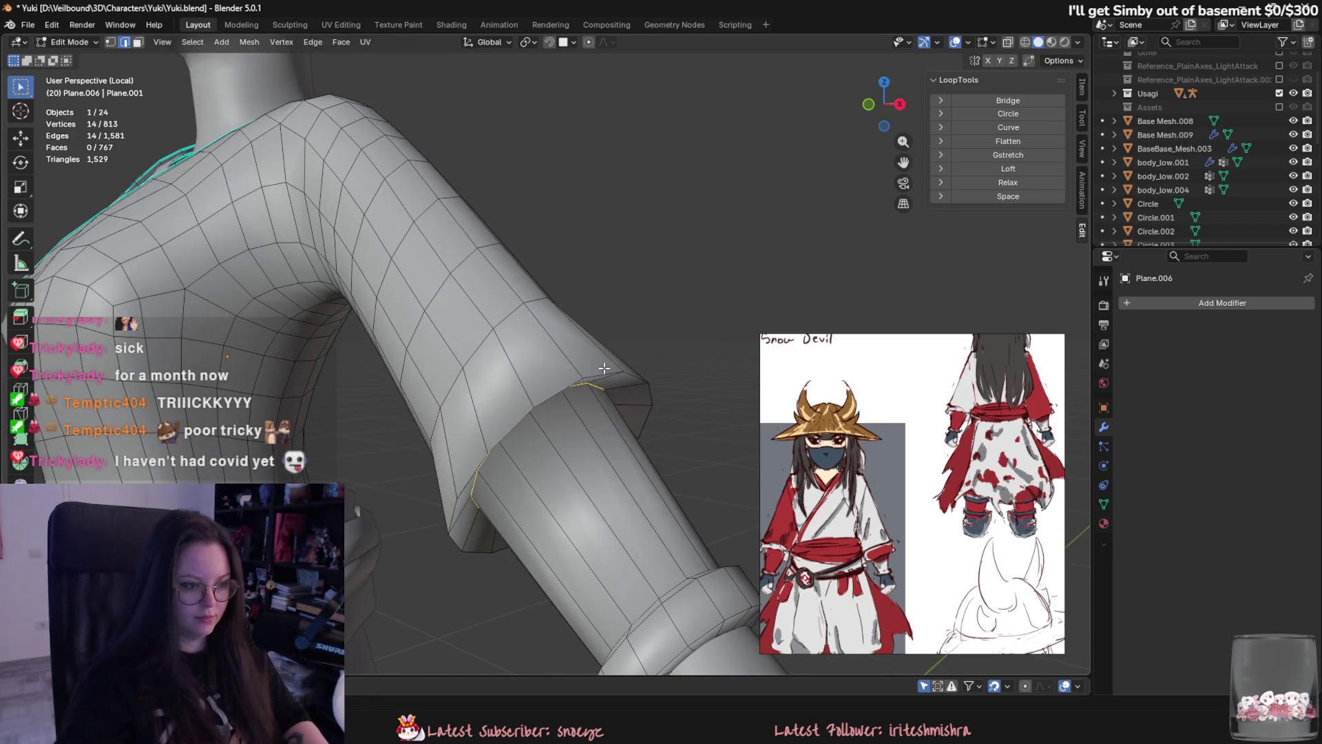
key("ctrl+b")
left_click(632, 509)
Check the whole character, then bevel an edge loop lower on the sleeve.
key("Tab")
scroll(633, 509, "down", 5)
mouse_move(632, 509)
middle_mouse_down()
mouse_move(548, 530)
mouse_move(635, 547)
middle_mouse_up()
scroll(634, 547, "up", 3)
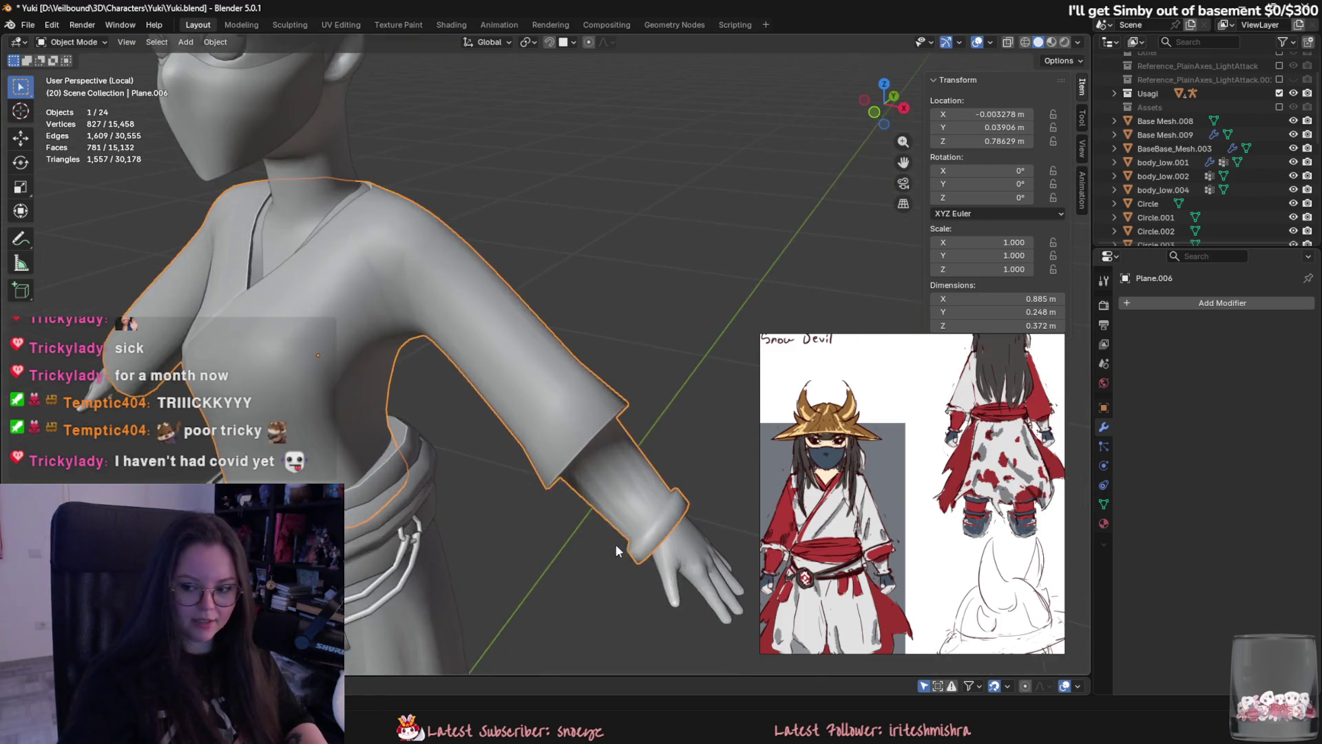
scroll(590, 477, "up", 2)
key("Tab")
scroll(517, 438, "up", 2)
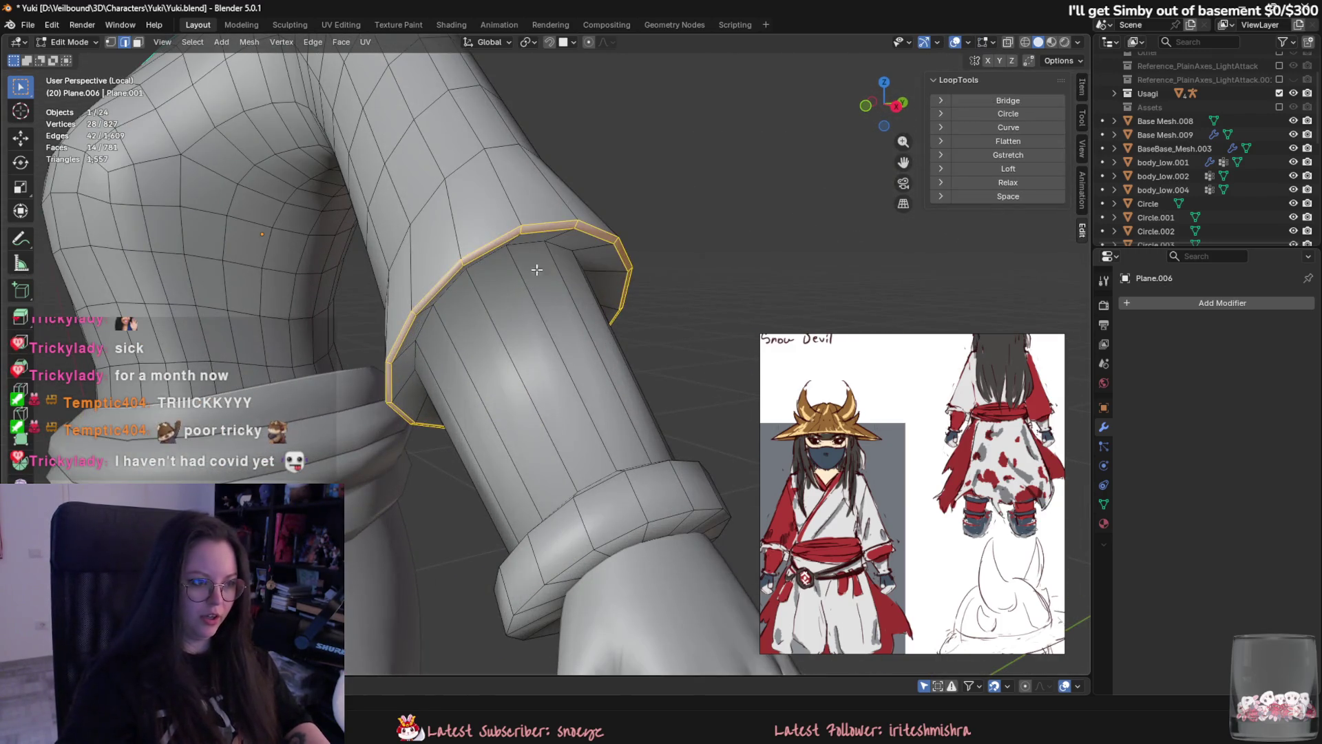
left_click(496, 252, "alt")
key("ctrl+b")
left_click(539, 388)
Bevel the edge loop at the cuff and scale the selected sleeve loop.
key("Tab")
scroll(538, 387, "down", 5)
mouse_move(592, 424)
middle_mouse_down()
mouse_move(514, 402)
mouse_move(659, 413)
middle_mouse_up()
key("Tab")
scroll(659, 414, "up", 5)
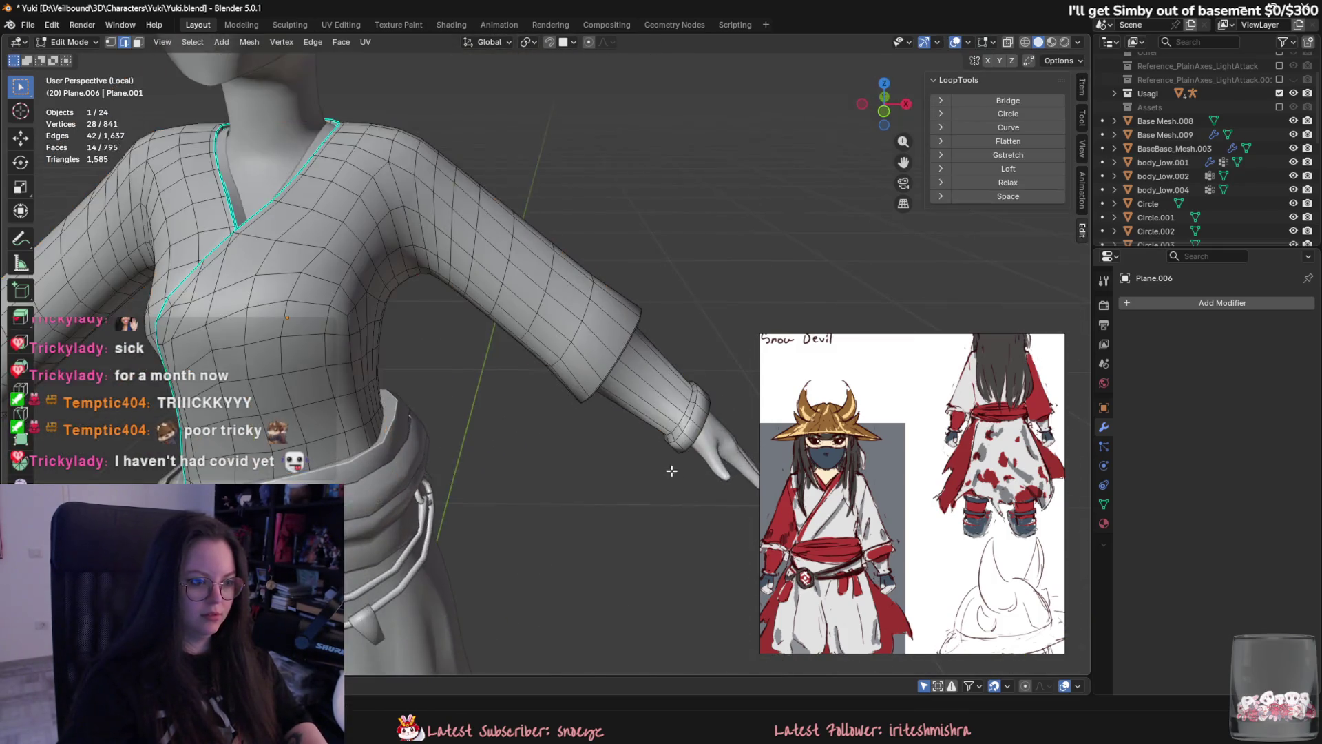
left_click(660, 414, "alt")
key("ctrl+b")
left_click(678, 468)
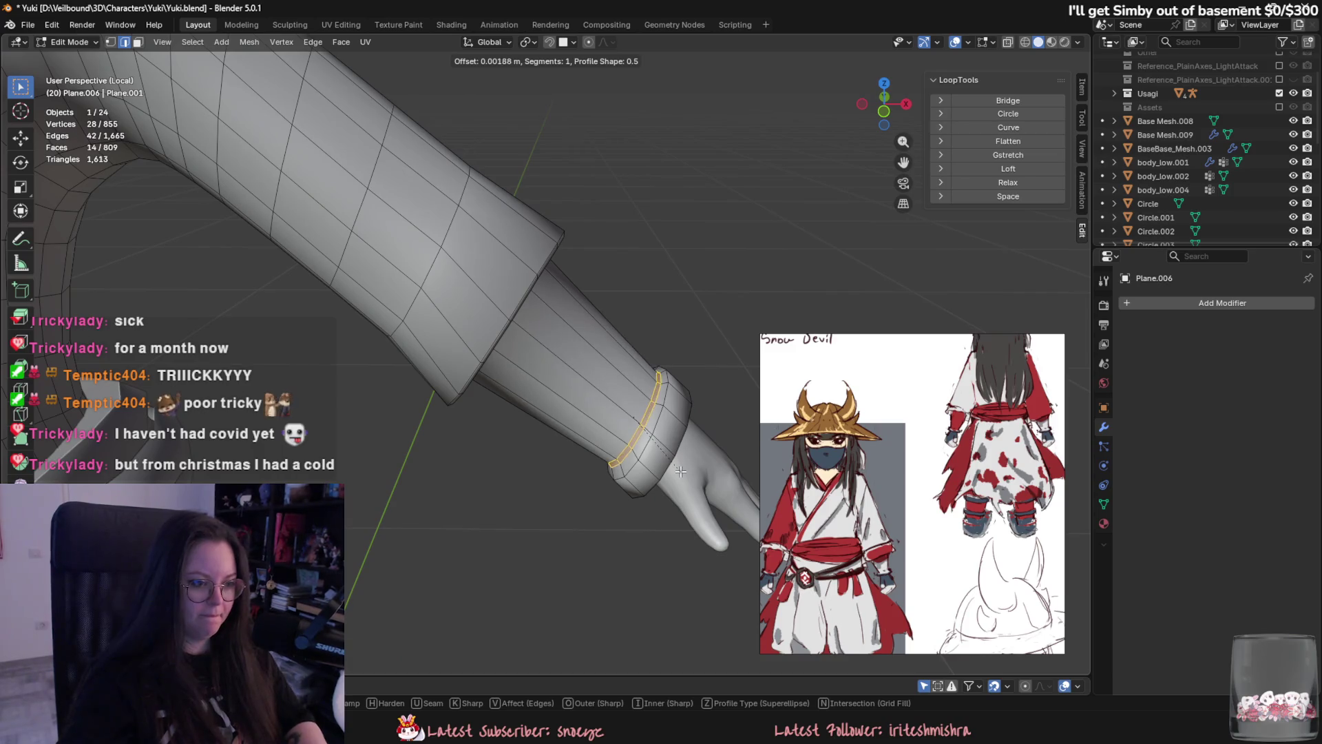
scroll(678, 468, "down", 5)
middle_click_drag(657, 486, 541, 356)
key("s")
left_click(541, 356)
Cut a new edge loop around the forearm of the sleeve.
key("Tab")
mouse_move(595, 500)
middle_mouse_down()
mouse_move(626, 469)
mouse_move(687, 341)
middle_mouse_up()
key("Tab")
scroll(550, 291, "up", 3)
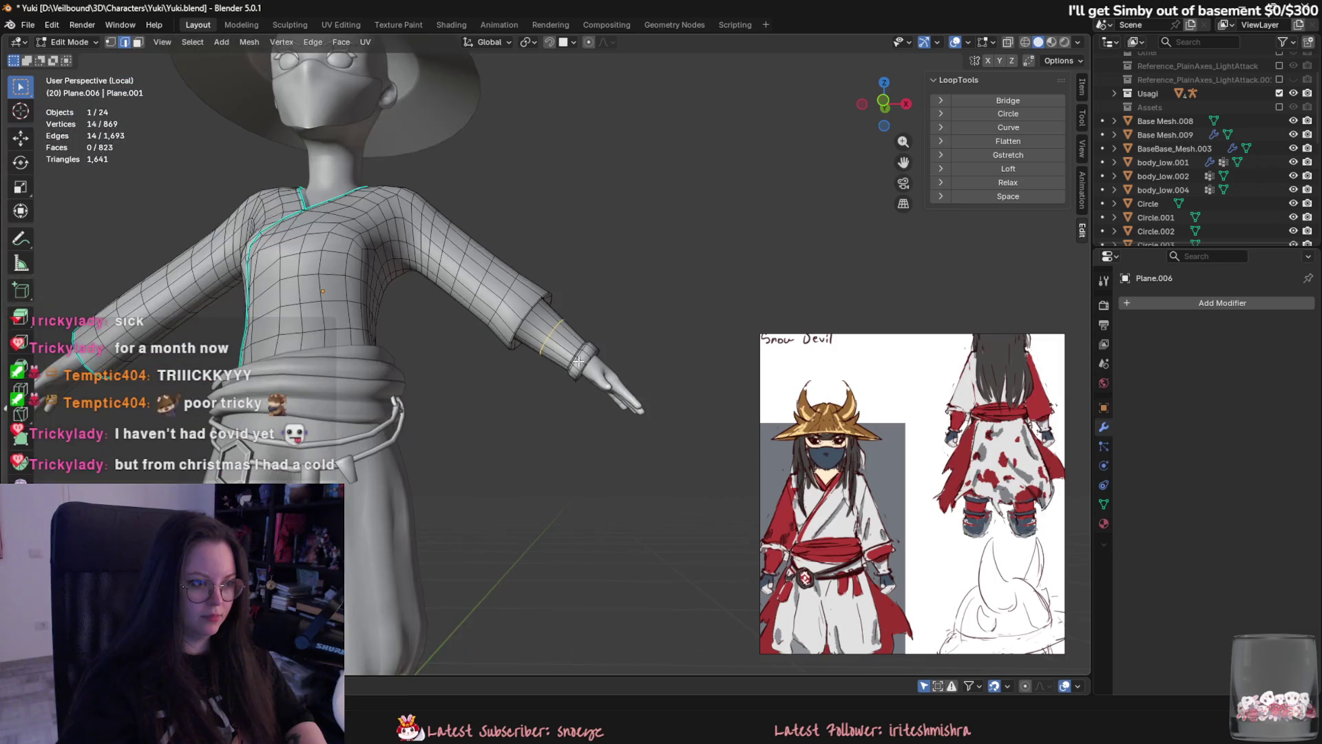
left_click(543, 298)
left_click(543, 298)
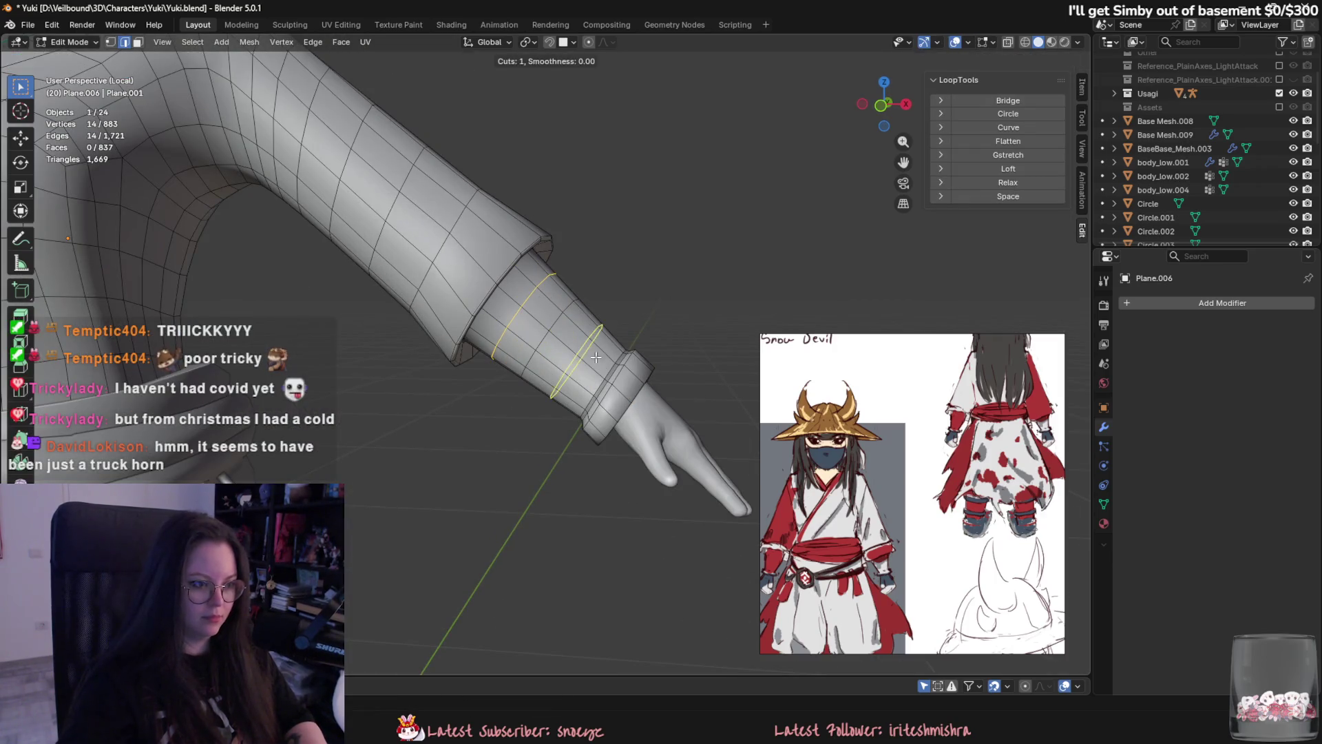
key("Tab")
scroll(543, 298, "down", 5)
mouse_move(544, 298)
middle_mouse_down()
mouse_move(522, 481)
mouse_move(467, 530)
mouse_move(548, 524)
mouse_move(539, 480)
middle_mouse_up()
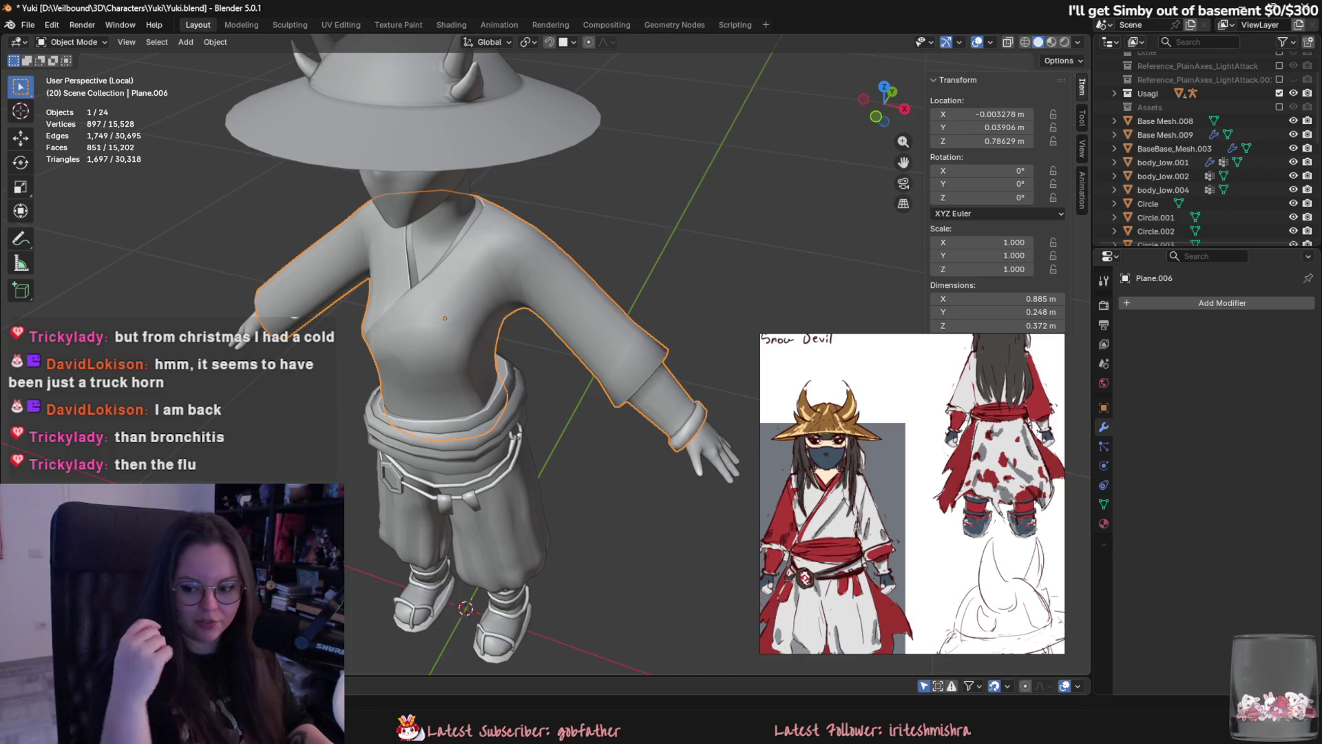
Cancel a further forearm loop cut and undo the extra sleeve edge loop.
right_click(552, 379)
left_click(552, 383)
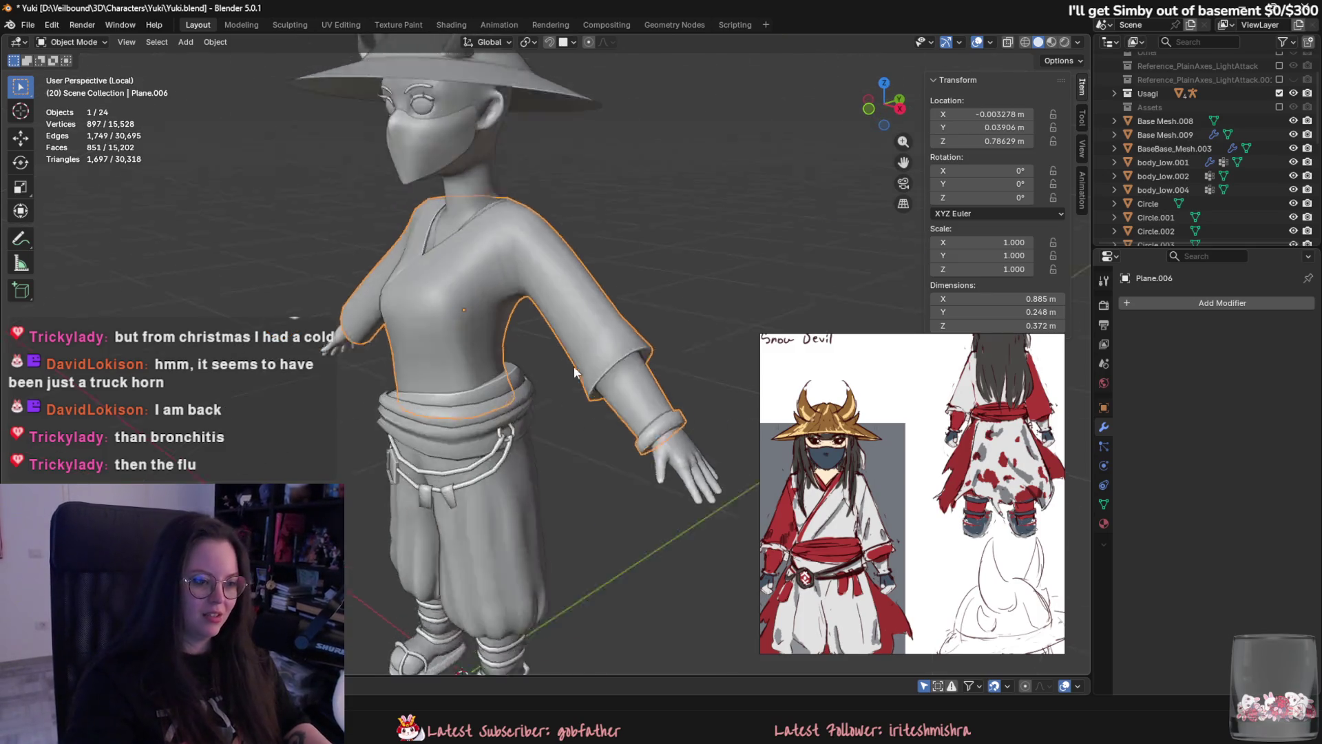
key("Tab")
scroll(652, 355, "up", 5)
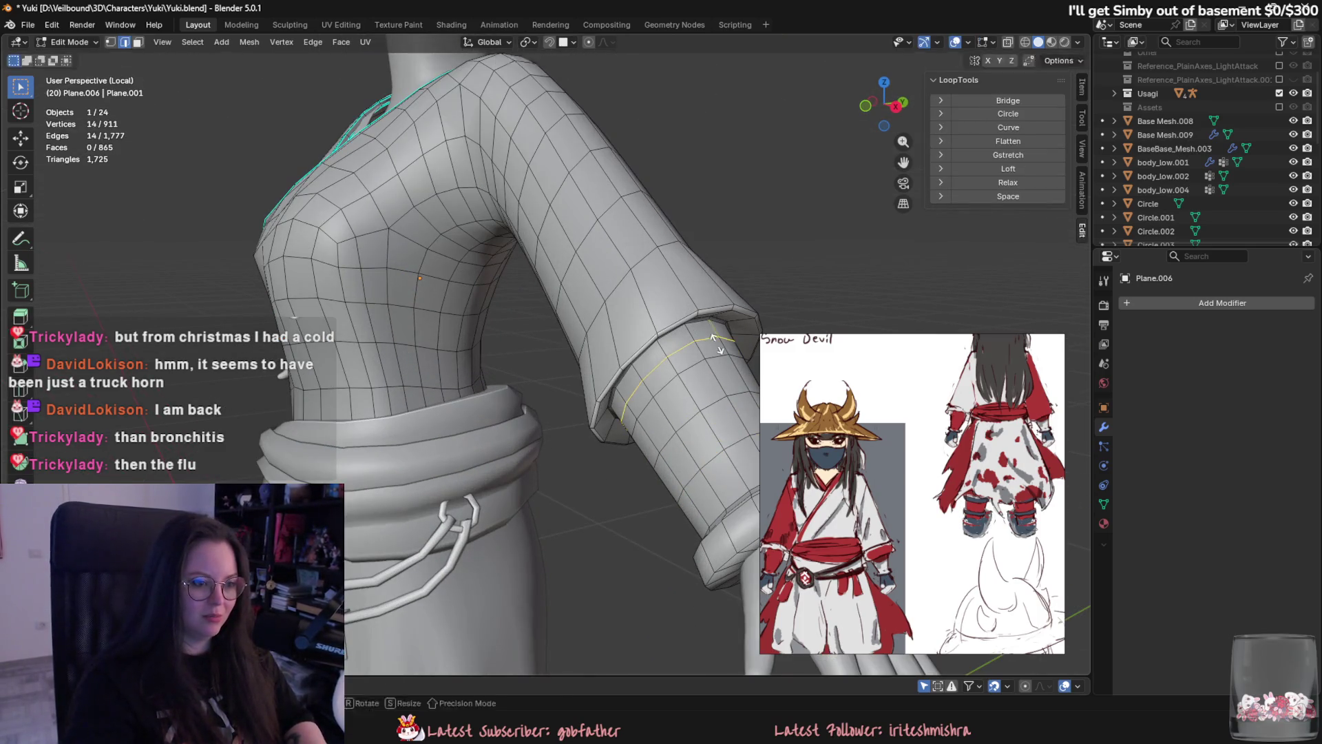
key("Tab")
scroll(698, 464, "down", 1)
middle_click_drag(698, 464, 661, 453)
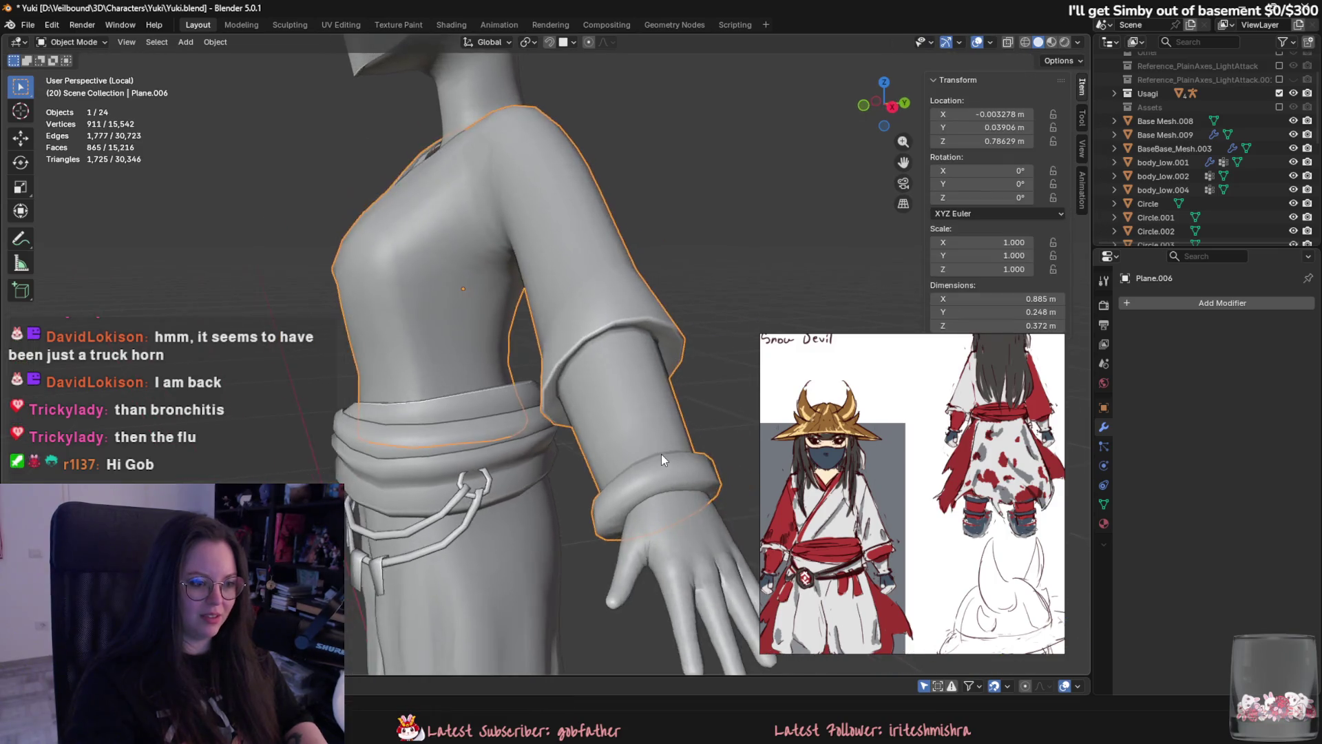
key("Tab")
key("ctrl+r")
key("Escape")
key("ctrl+z")
Review the front view, then add and slide a new loop cut on the sleeve.
key("Tab")
scroll(644, 477, "down", 2)
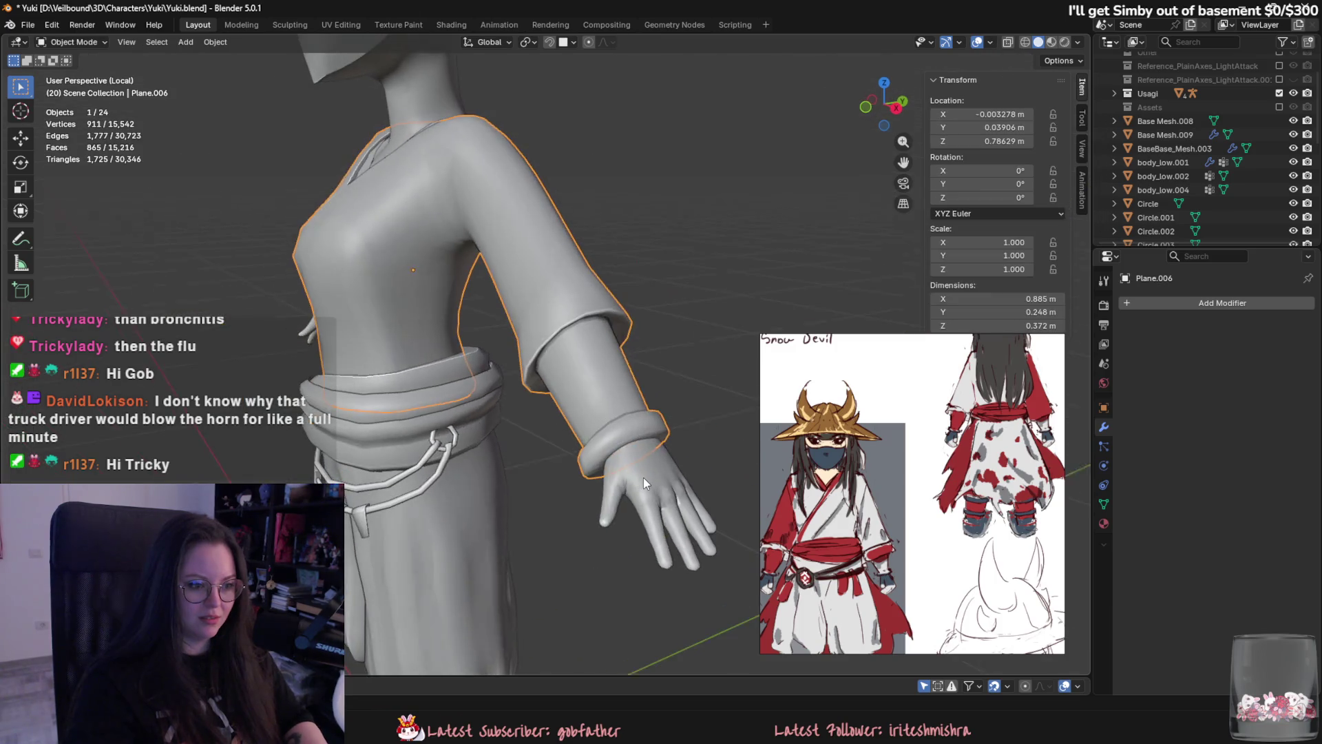
scroll(527, 457, "down", 4)
mouse_move(527, 457)
middle_mouse_down()
mouse_move(523, 423)
mouse_move(479, 406)
mouse_move(529, 440)
mouse_move(482, 483)
mouse_move(455, 486)
middle_mouse_up()
scroll(454, 486, "up", 4)
key("Tab")
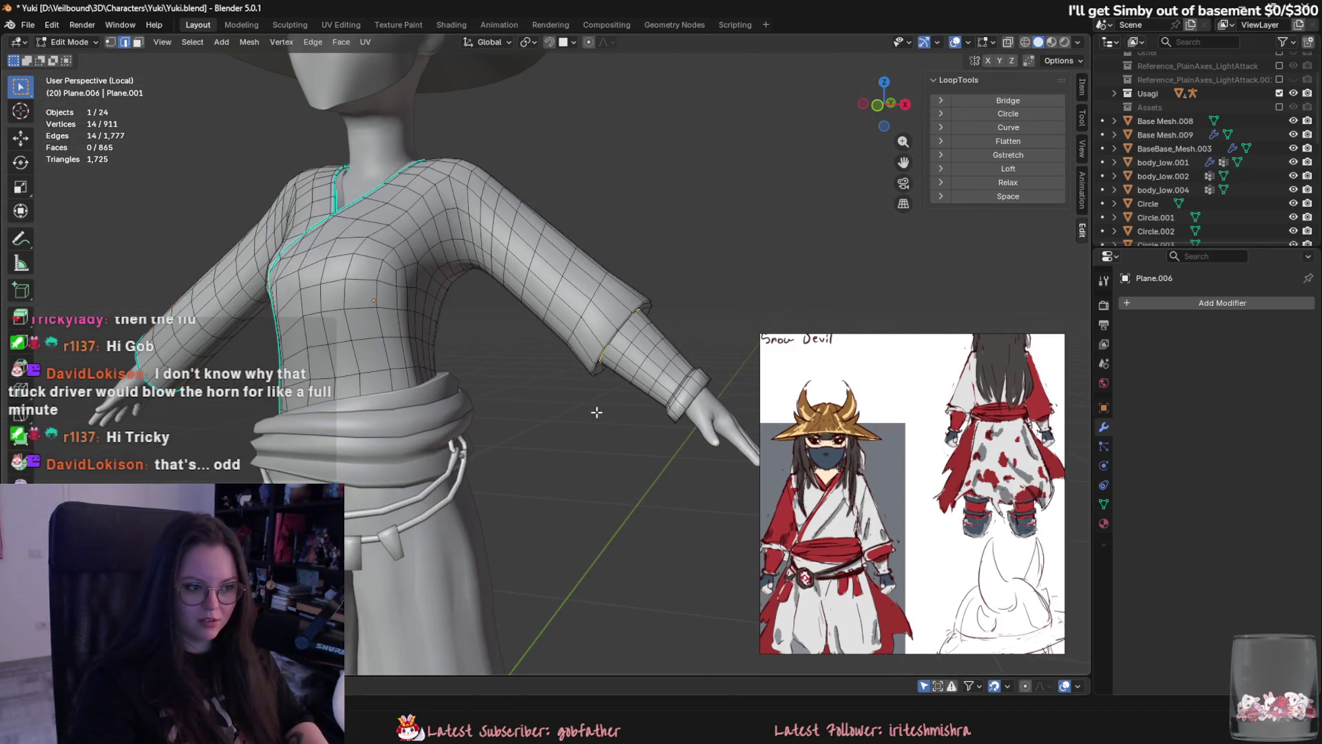
key("ctrl+r")
left_click(650, 378)
left_click(655, 386)
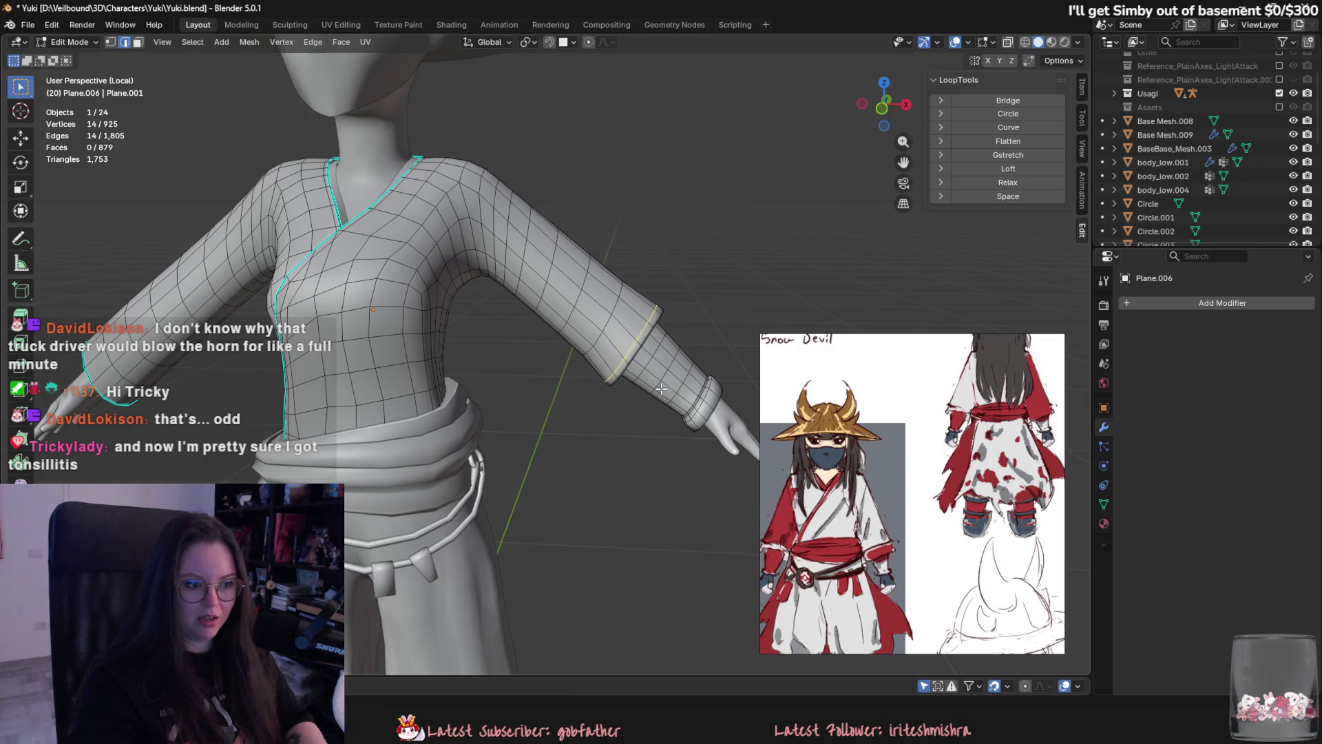
Select a shoulder edge loop and undo an extra edge loop on the sleeve.
key("Tab")
scroll(642, 490, "down", 5)
middle_click_drag(643, 491, 628, 542)
scroll(628, 547, "up", 3)
key("Tab")
mouse_move(610, 494)
middle_mouse_down()
mouse_move(524, 207)
mouse_move(533, 323)
middle_mouse_up()
left_click(523, 186, "alt")
key("Tab")
key("Tab")
key("ctrl+z")
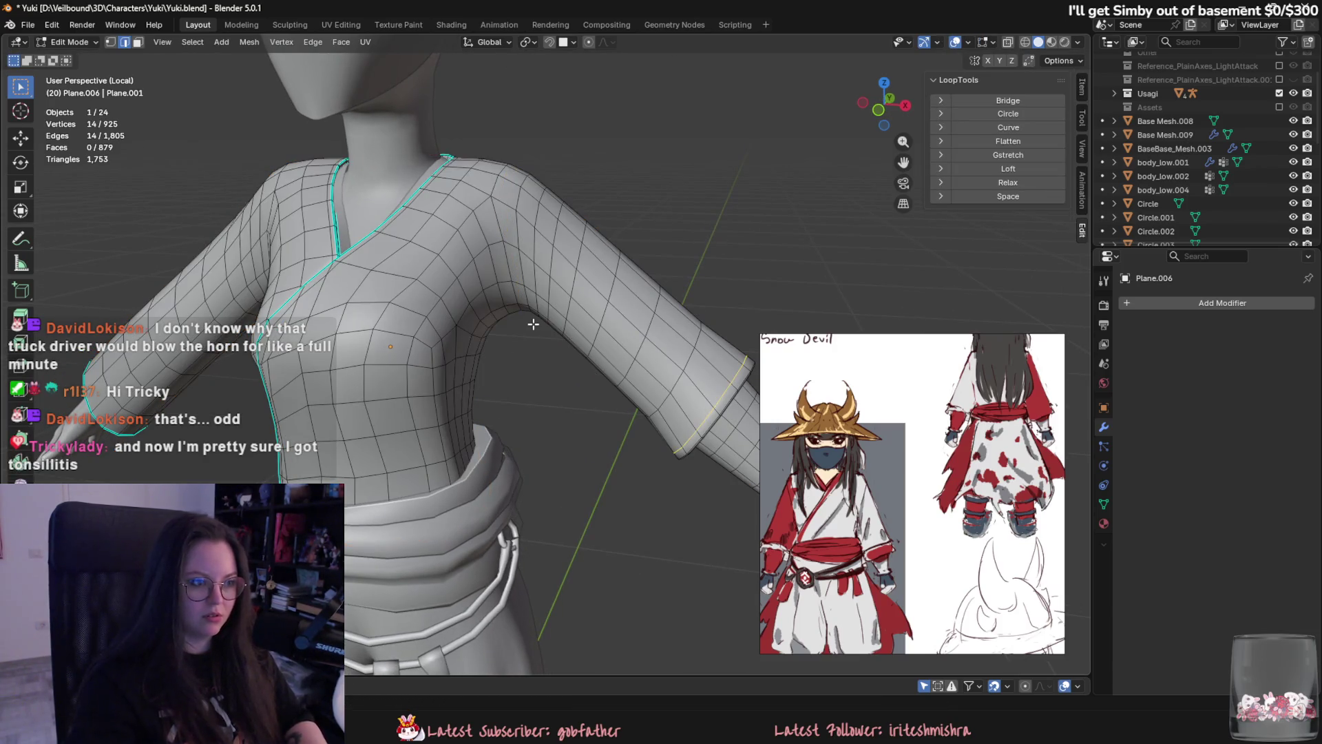
key("Tab")
scroll(533, 324, "down", 5)
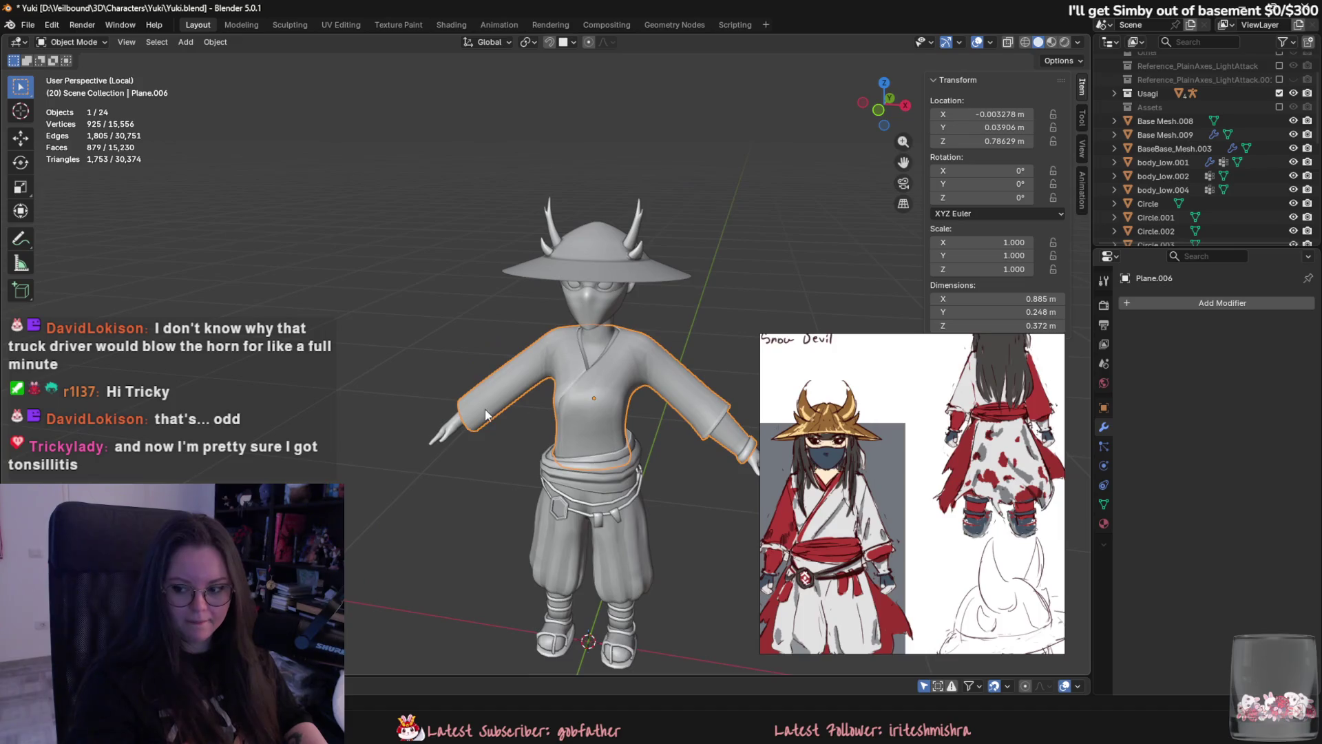
scroll(482, 401, "up", 3)
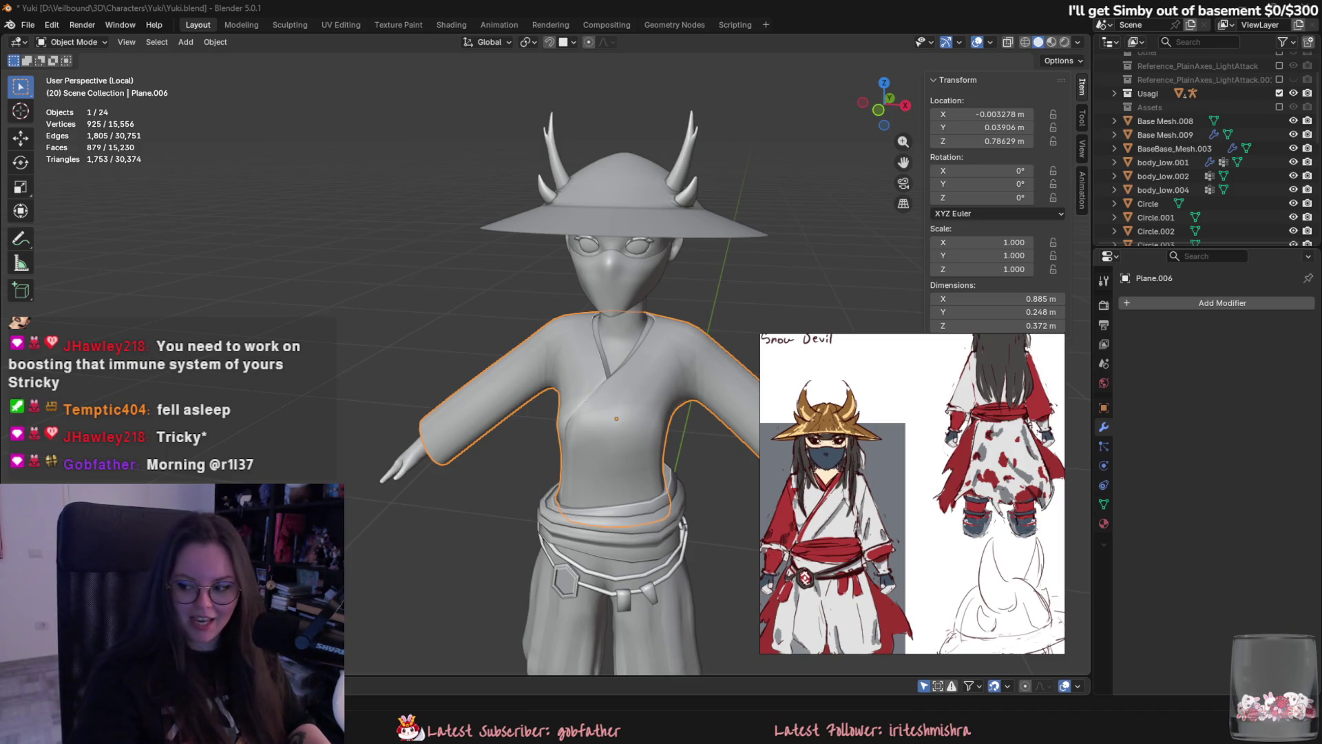
middle_click_drag(344, 432, 500, 511)
scroll(500, 511, "up", 2)
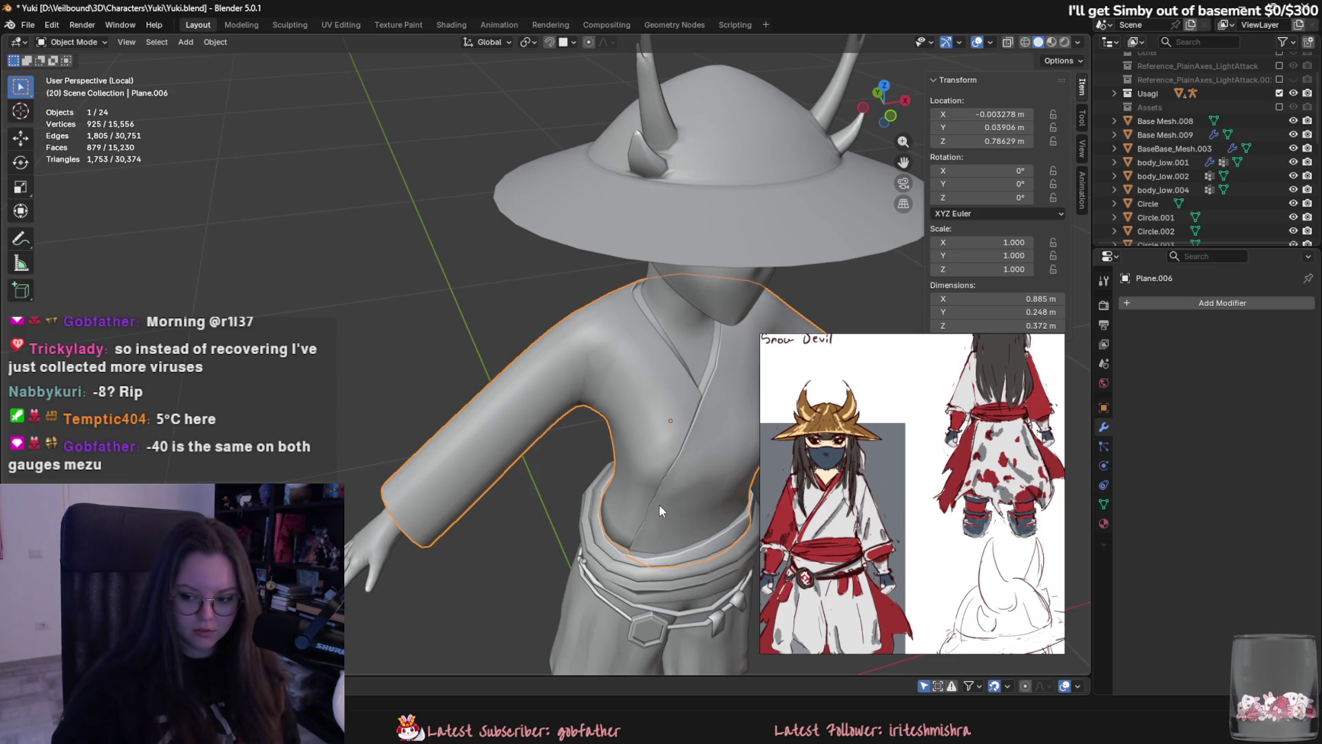
mouse_move(471, 402)
middle_mouse_down()
mouse_move(413, 374)
mouse_move(540, 326)
mouse_move(505, 343)
mouse_move(515, 390)
mouse_move(586, 360)
mouse_move(675, 400)
middle_mouse_up()
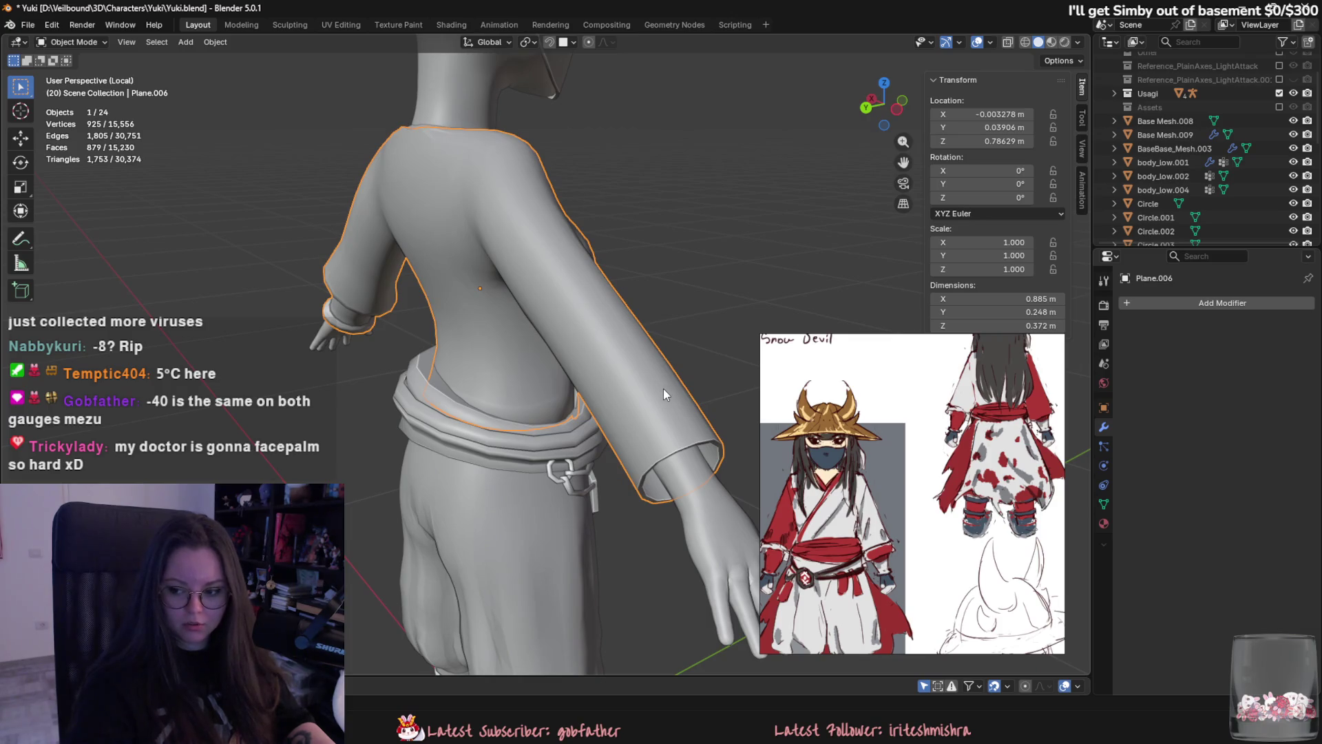
scroll(659, 394, "up", 1)
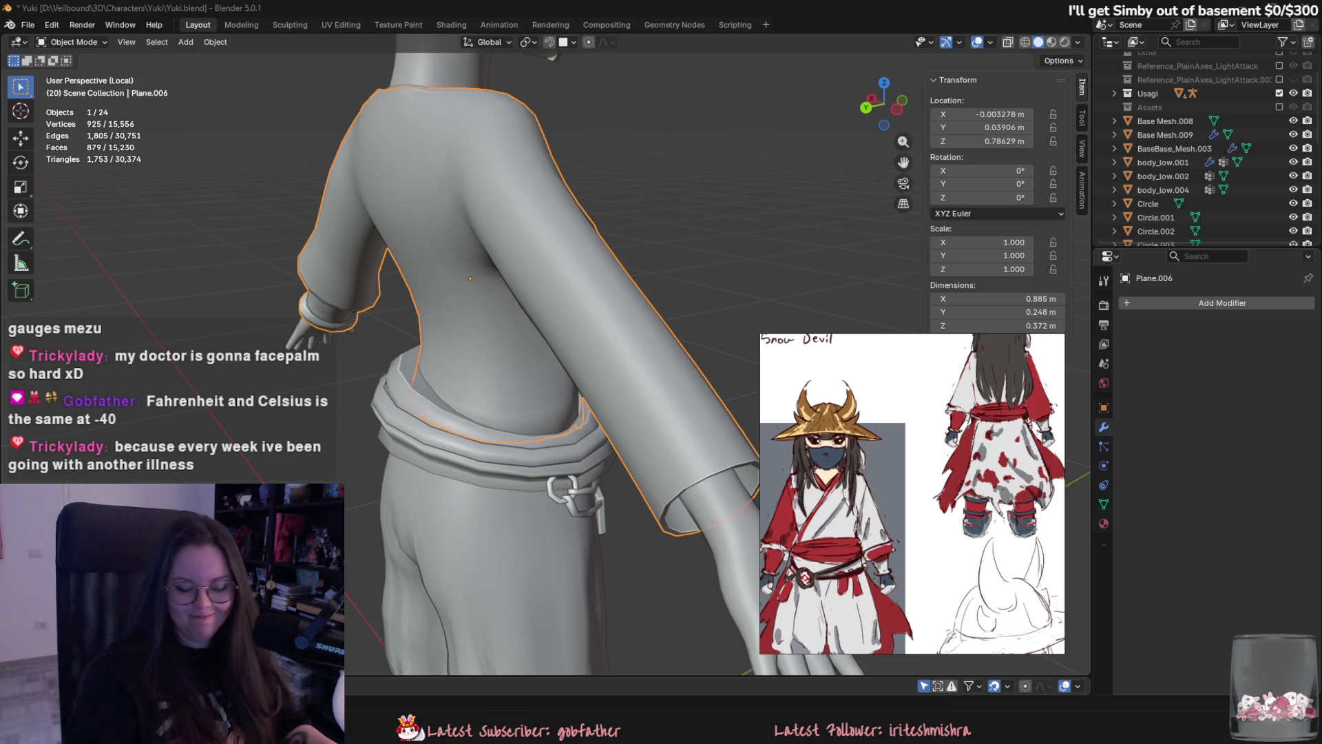
mouse_move(704, 403)
middle_mouse_down()
mouse_move(634, 444)
mouse_move(531, 437)
middle_mouse_up()
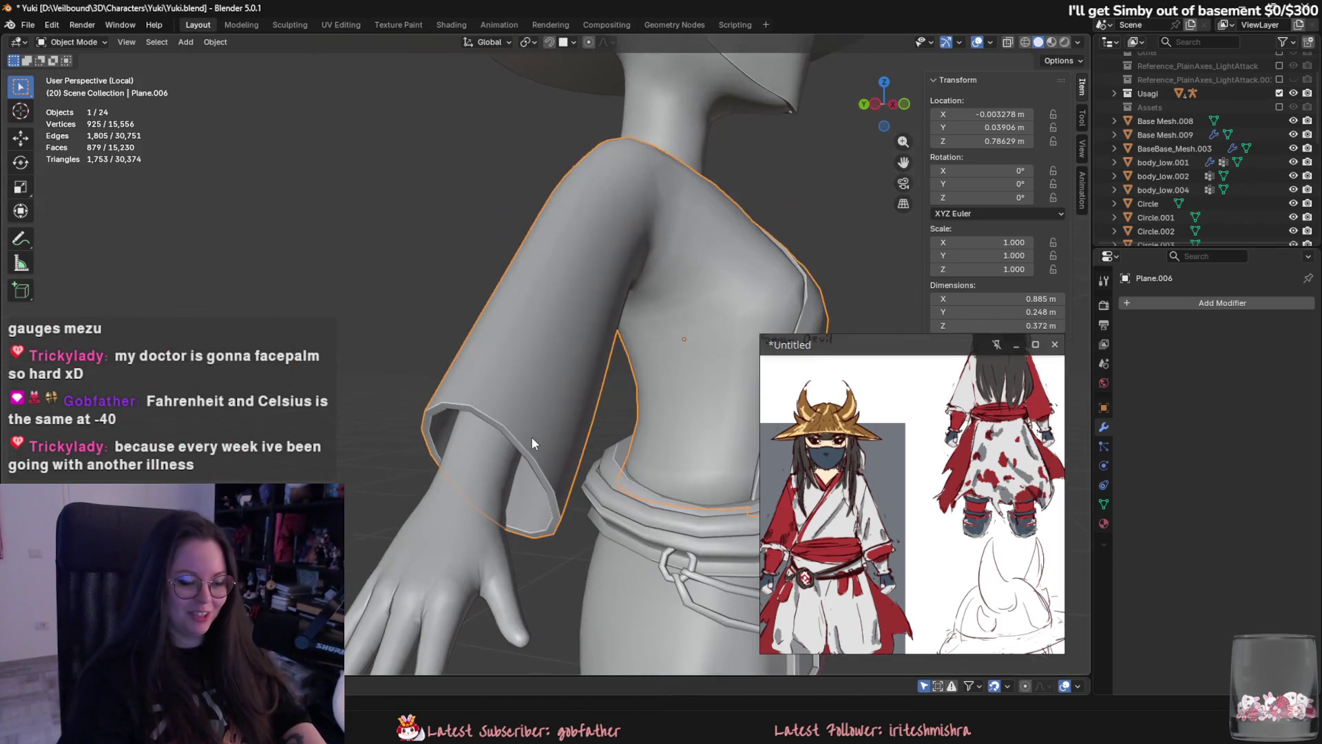
scroll(628, 288, "down", 2)
scroll(628, 288, "down", 1)
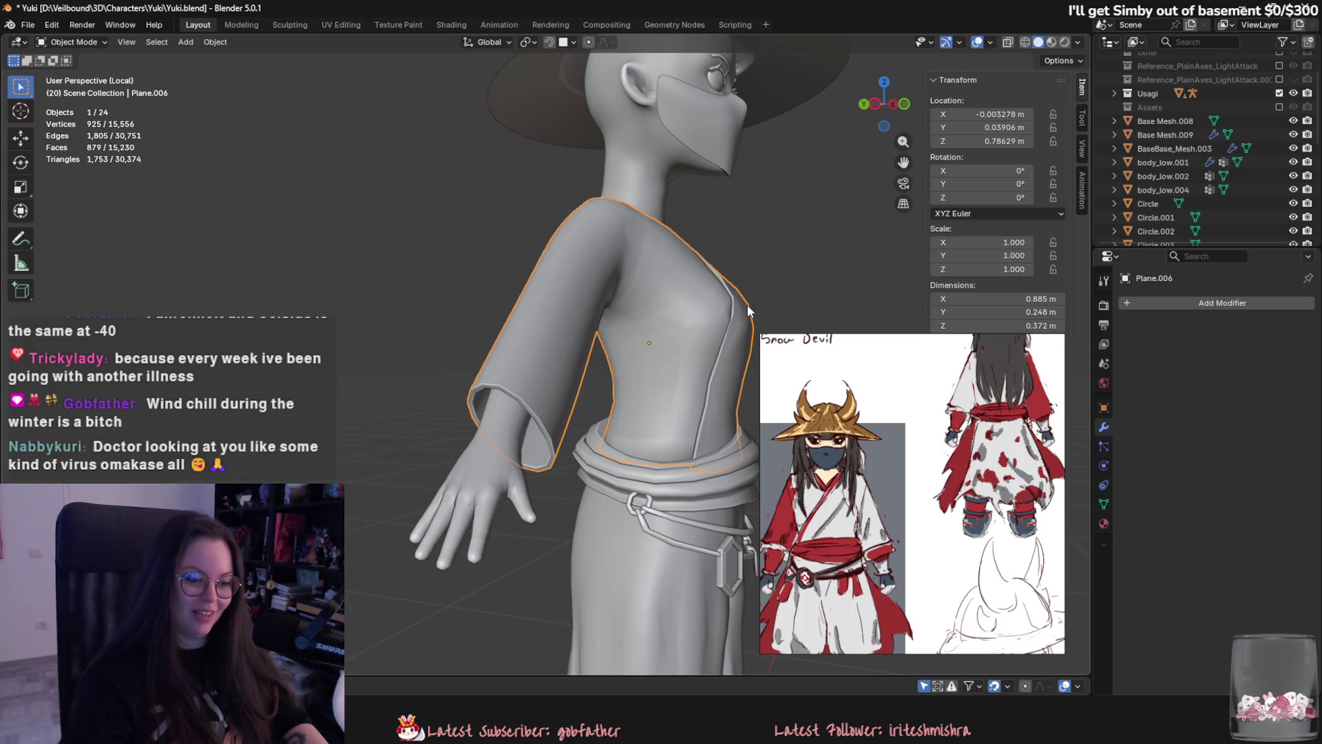
Select the three face rings at the sleeve end in face mode and delete them.
double_click(921, 507)
mouse_move(523, 483)
middle_mouse_down()
mouse_move(504, 464)
mouse_move(574, 425)
middle_mouse_up()
key("Tab")
scroll(501, 388, "up", 2)
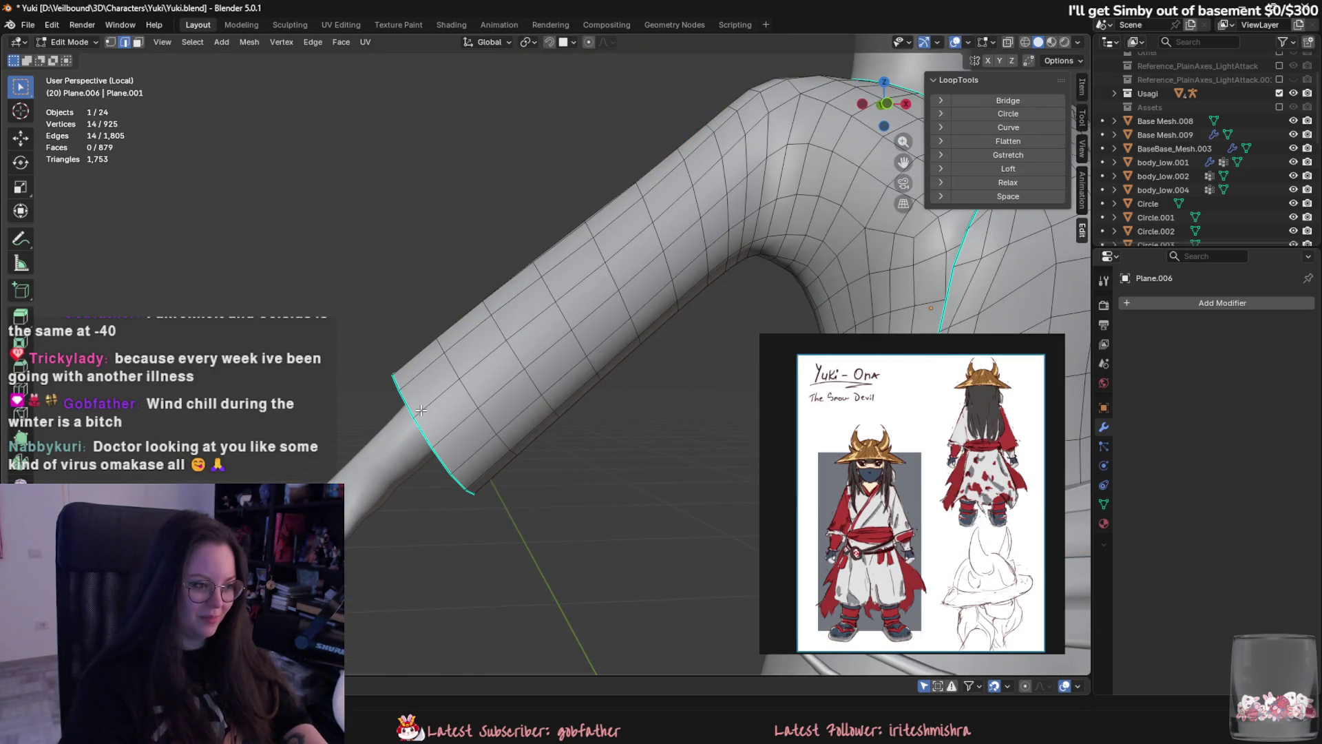
scroll(422, 410, "down", 4)
key("3")
left_click(487, 348, "alt")
scroll(487, 348, "up", 2)
middle_click_drag(486, 340, 575, 342)
left_click(511, 313, "alt+shift")
mouse_move(512, 312)
middle_mouse_down()
mouse_move(649, 358)
mouse_move(449, 379)
middle_mouse_up()
left_click(449, 365, "alt+shift")
right_click(425, 671)
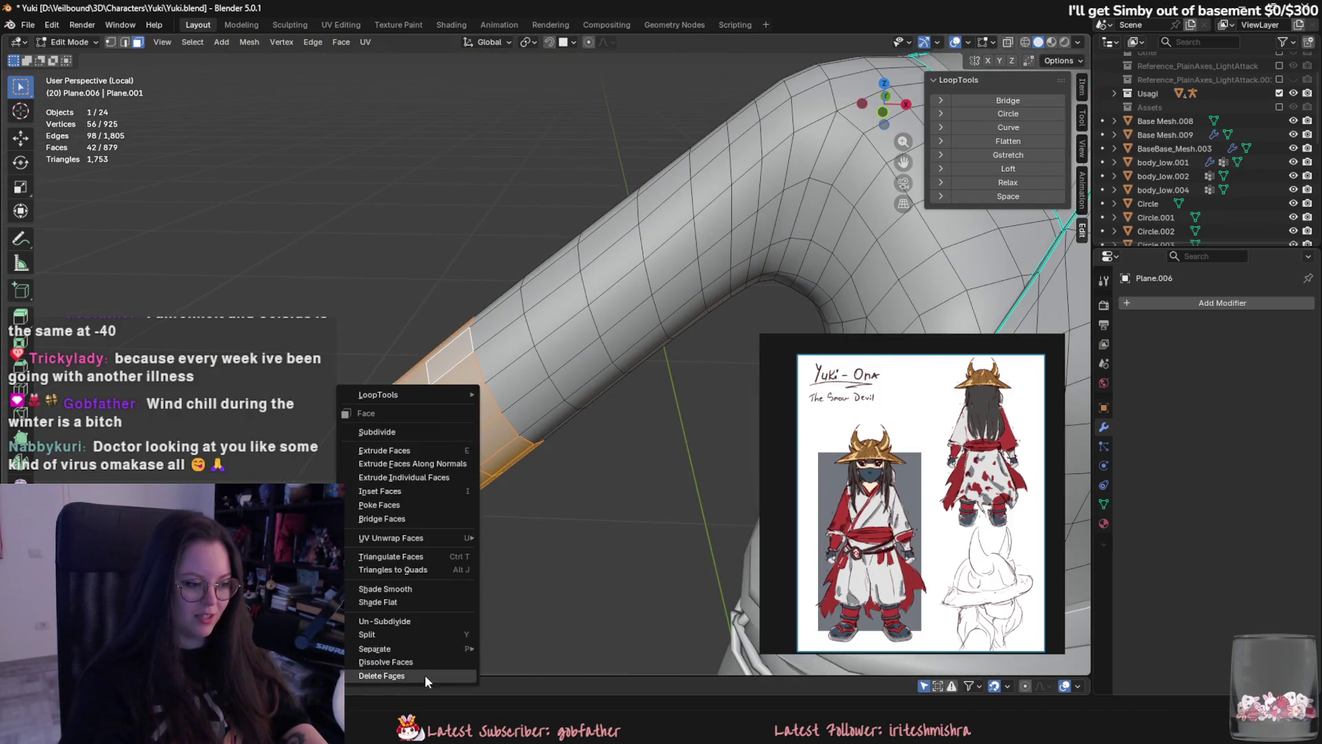
left_click(426, 675)
Turn toward the torso and arm and select the face loop around the sleeve band.
mouse_move(528, 473)
middle_mouse_down()
mouse_move(593, 420)
mouse_move(575, 449)
middle_mouse_up()
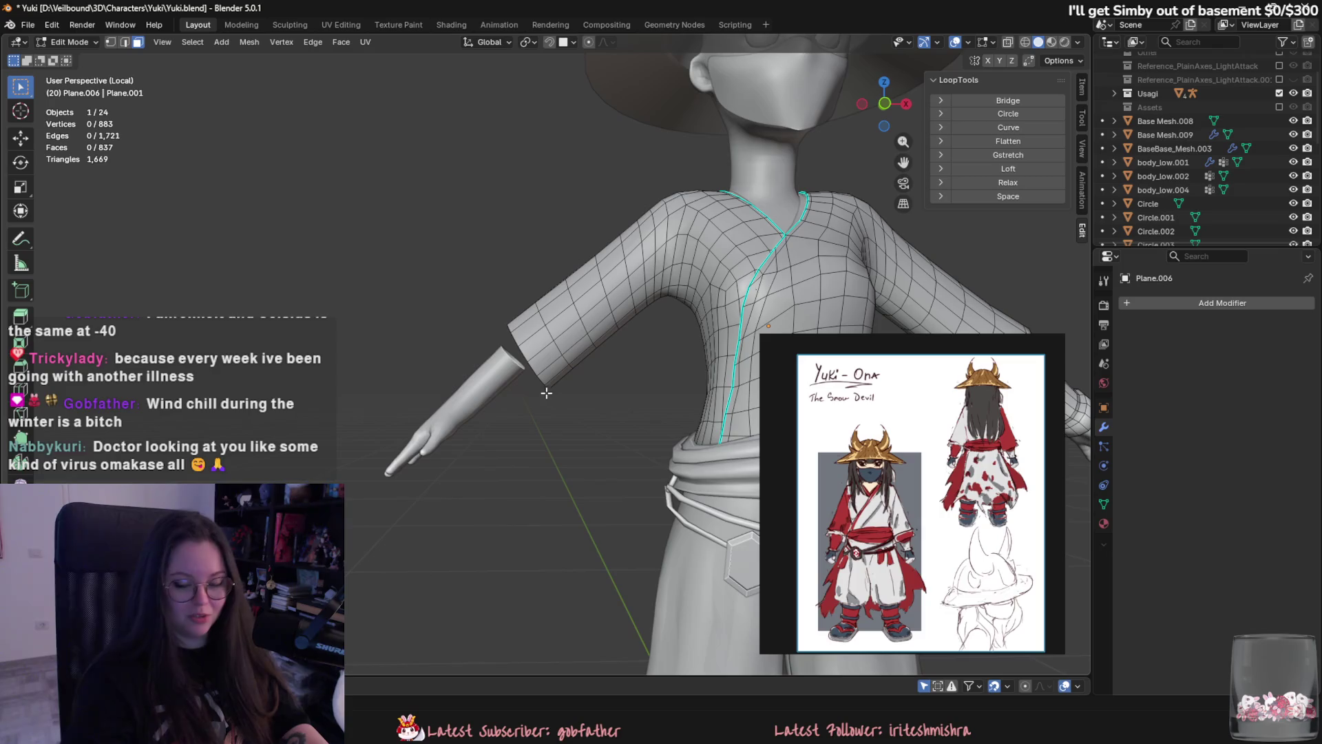
middle_click_drag(548, 393, 482, 455)
scroll(505, 472, "down", 5)
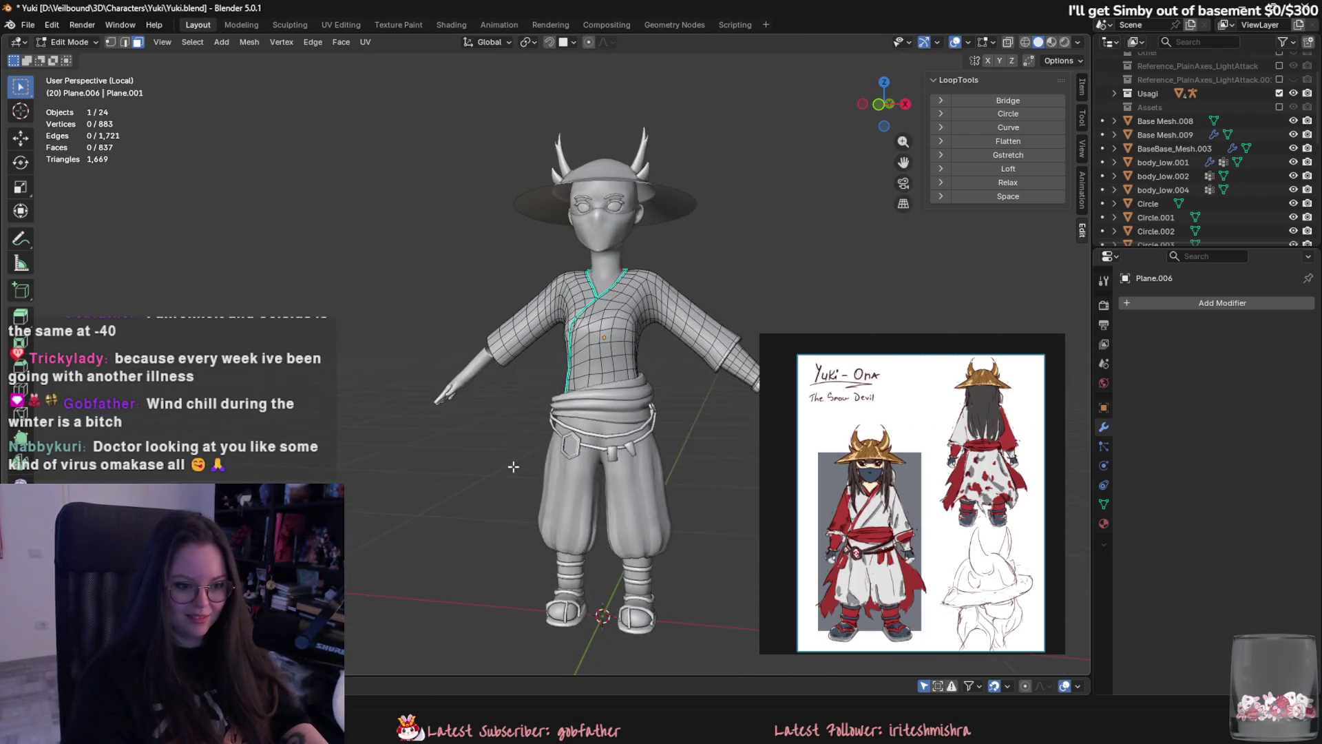
scroll(515, 467, "up", 5)
mouse_move(526, 467)
middle_mouse_down()
mouse_move(649, 425)
mouse_move(544, 413)
mouse_move(504, 386)
mouse_move(476, 310)
middle_mouse_up()
scroll(587, 439, "up", 5)
scroll(504, 387, "up", 3)
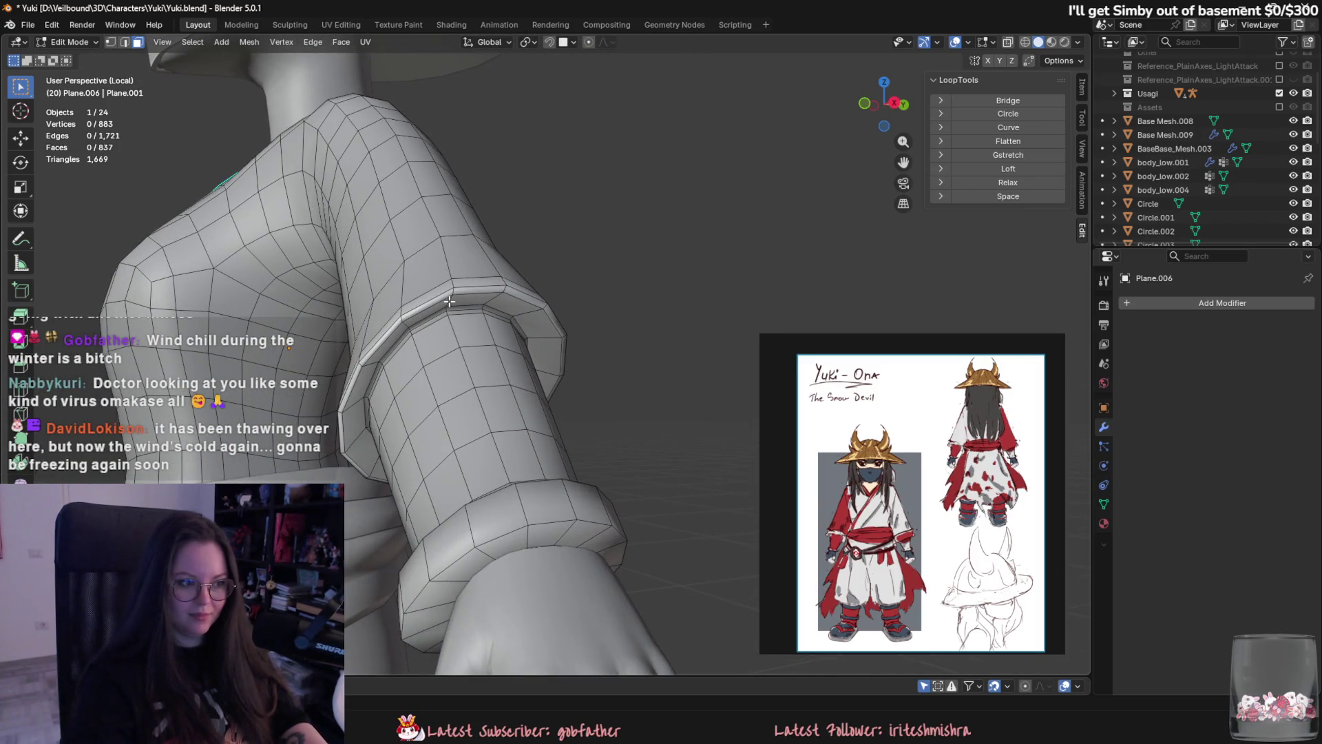
left_click(476, 310, "alt")
scroll(620, 345, "down", 4)
Move the sleeve band into a new position with proportional soft falloff.
key("g")
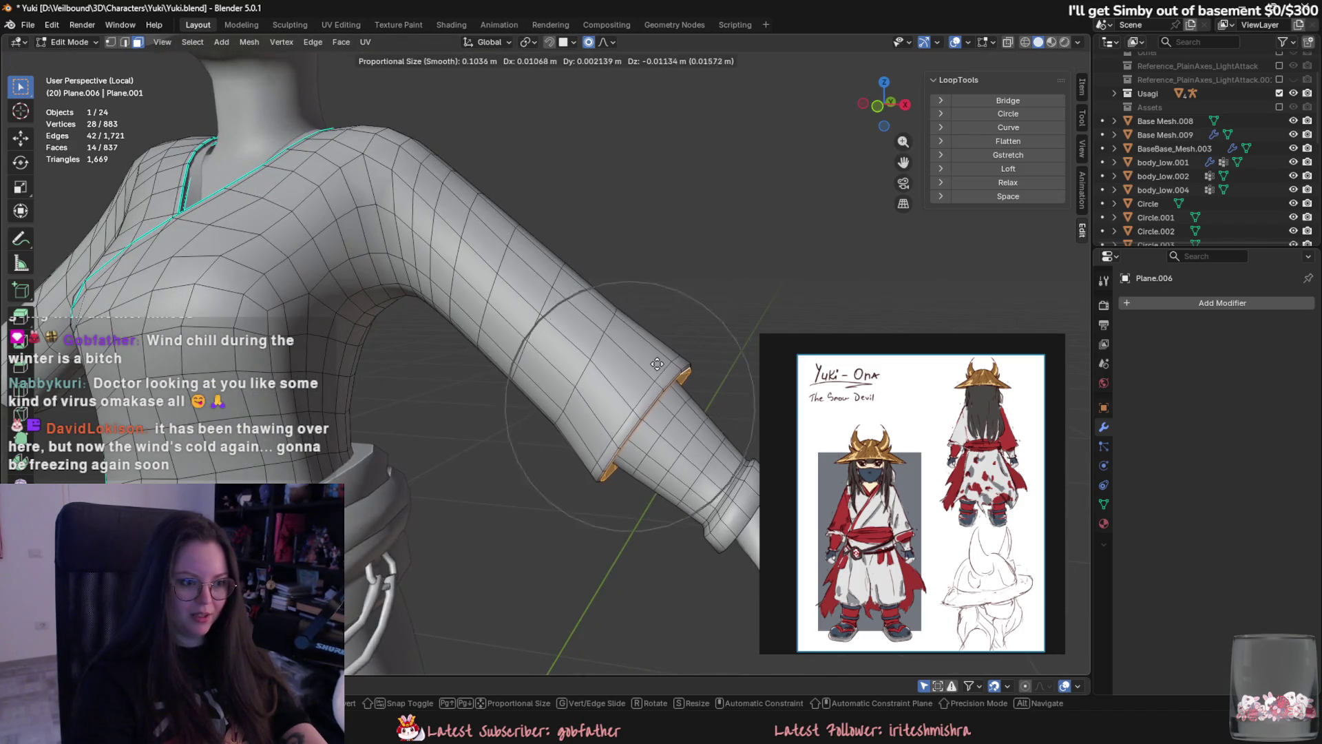
middle_click_drag(673, 377, 629, 432)
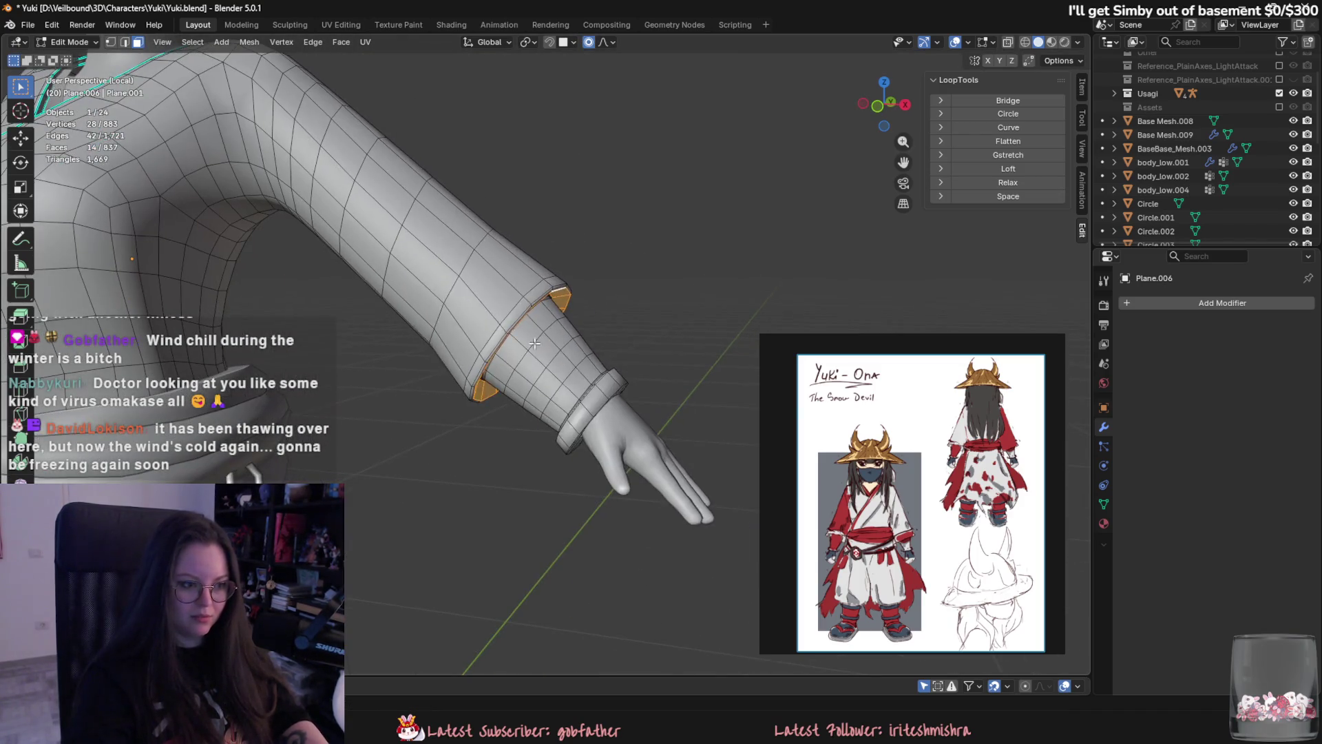
scroll(629, 433, "down", 5)
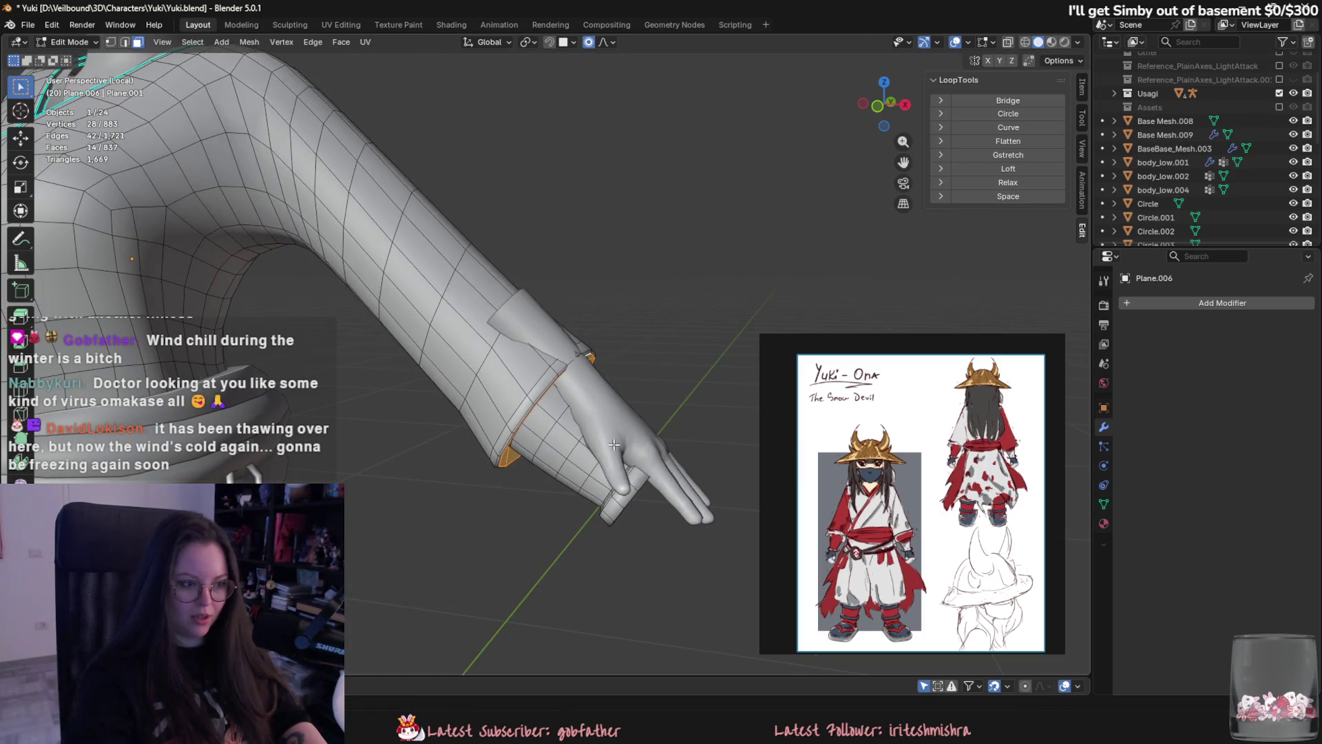
key("Escape")
key("g")
scroll(614, 445, "up", 15)
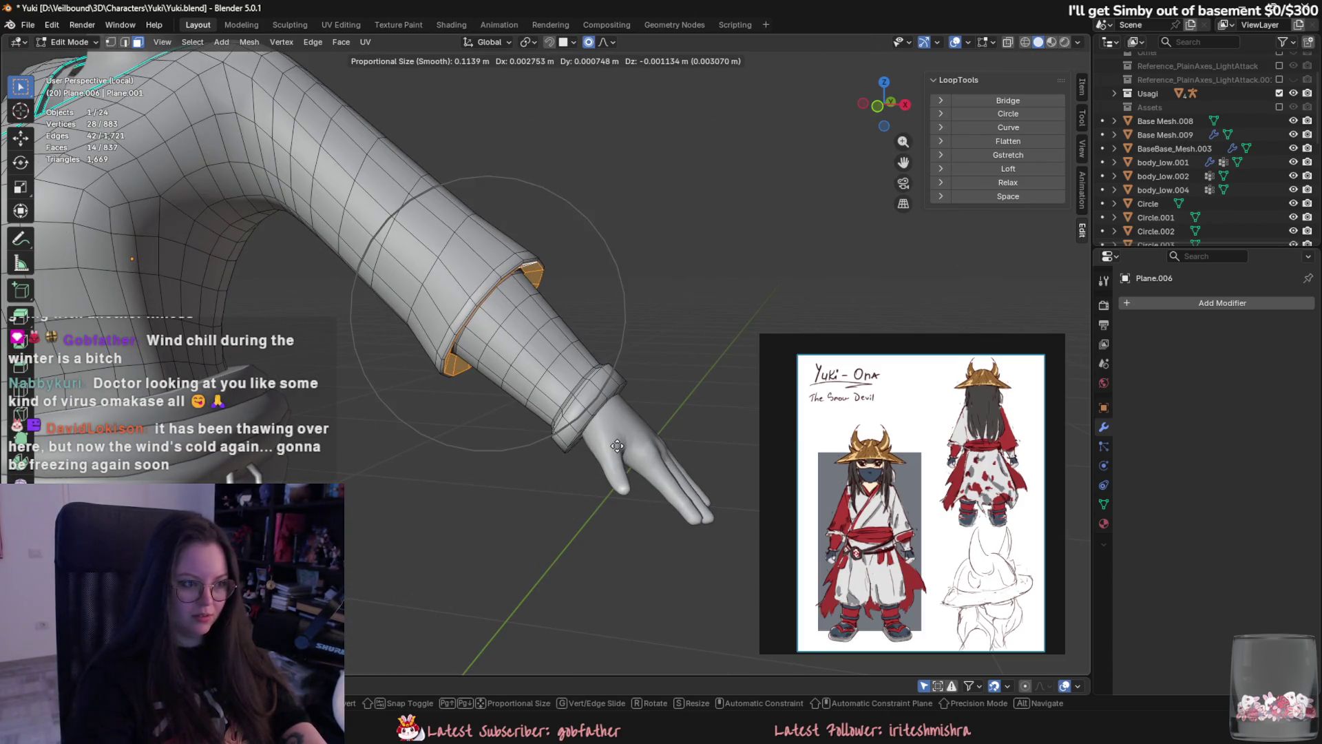
left_click(634, 468)
Add an edge loop near the sleeve end, slide it into place, then extrude and scale the open edge.
mouse_move(634, 468)
middle_mouse_down()
mouse_move(610, 560)
mouse_move(407, 508)
mouse_move(356, 440)
mouse_move(349, 357)
mouse_move(427, 344)
mouse_move(799, 448)
mouse_move(373, 419)
mouse_move(628, 356)
mouse_move(528, 504)
mouse_move(647, 352)
middle_mouse_up()
key("ctrl+r")
left_click(448, 331)
scroll(799, 448, "down", 5)
scroll(373, 420, "up", 5)
key("g")
key("g")
left_click(628, 356)
key("e")
key("s")
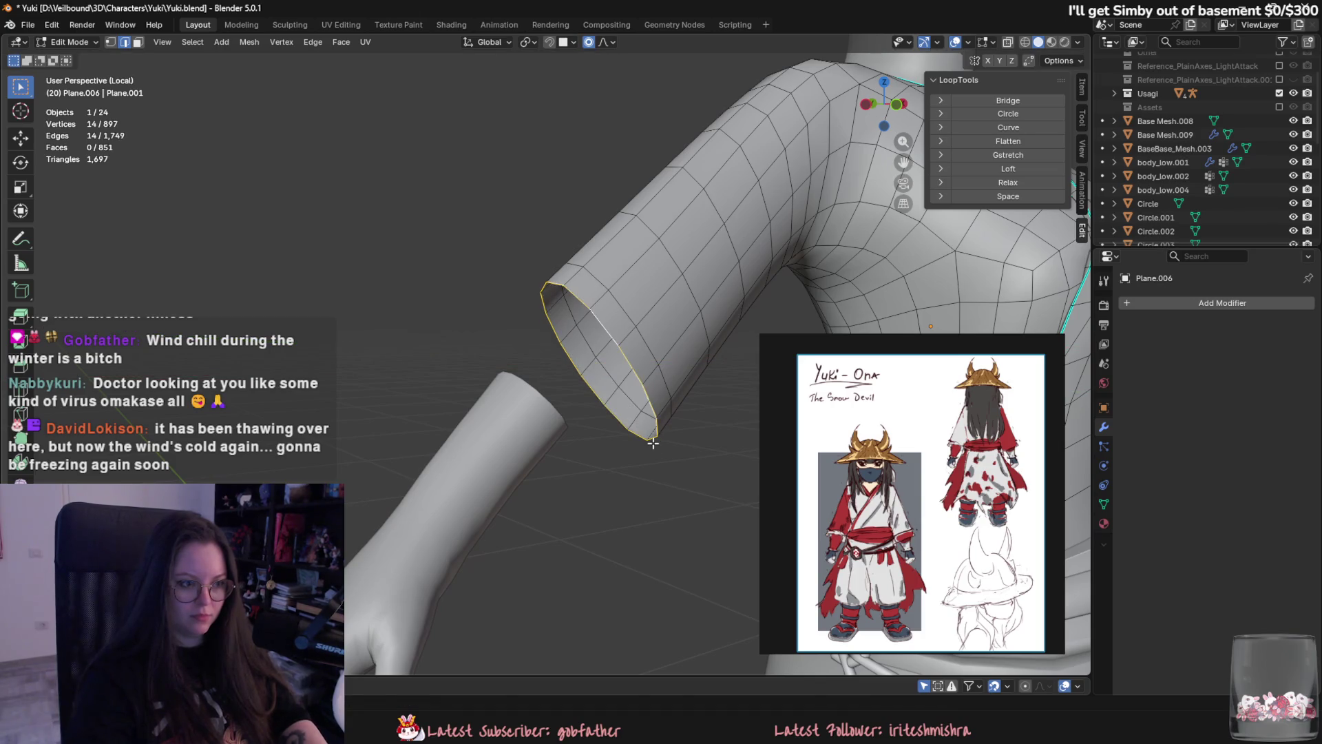
Extrude the sleeve's rim loop and scale it out into a wide flared opening.
left_click(681, 468)
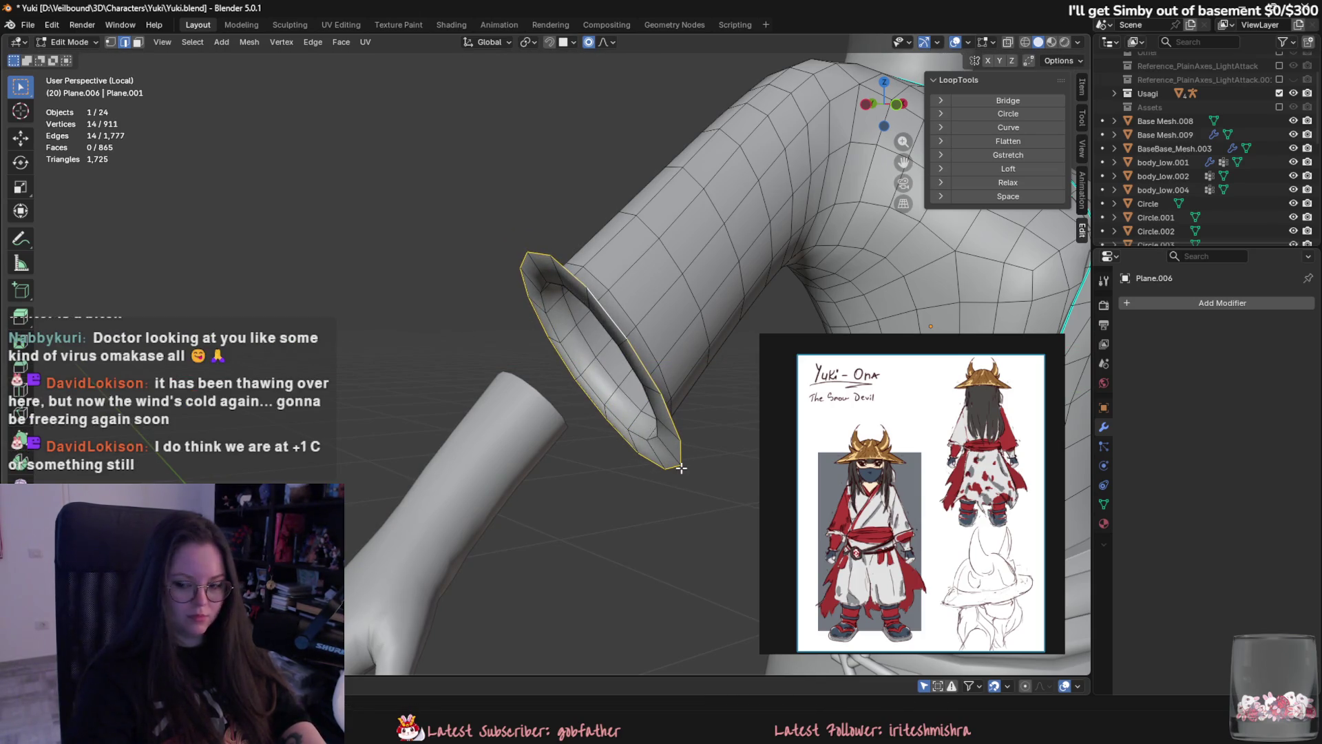
mouse_move(681, 468)
middle_mouse_down()
mouse_move(552, 454)
mouse_move(606, 467)
middle_mouse_up()
scroll(882, 546, "up", 2)
scroll(899, 541, "up", 2)
key("e")
left_click(586, 501)
key("s")
left_click(609, 534)
Extrude the rim again and scale it inward so the rim folds back on itself.
key("e")
key("s")
left_click(534, 475)
mouse_move(534, 475)
middle_mouse_down()
mouse_move(548, 490)
mouse_move(481, 513)
mouse_move(546, 519)
mouse_move(615, 498)
mouse_move(521, 442)
middle_mouse_up()
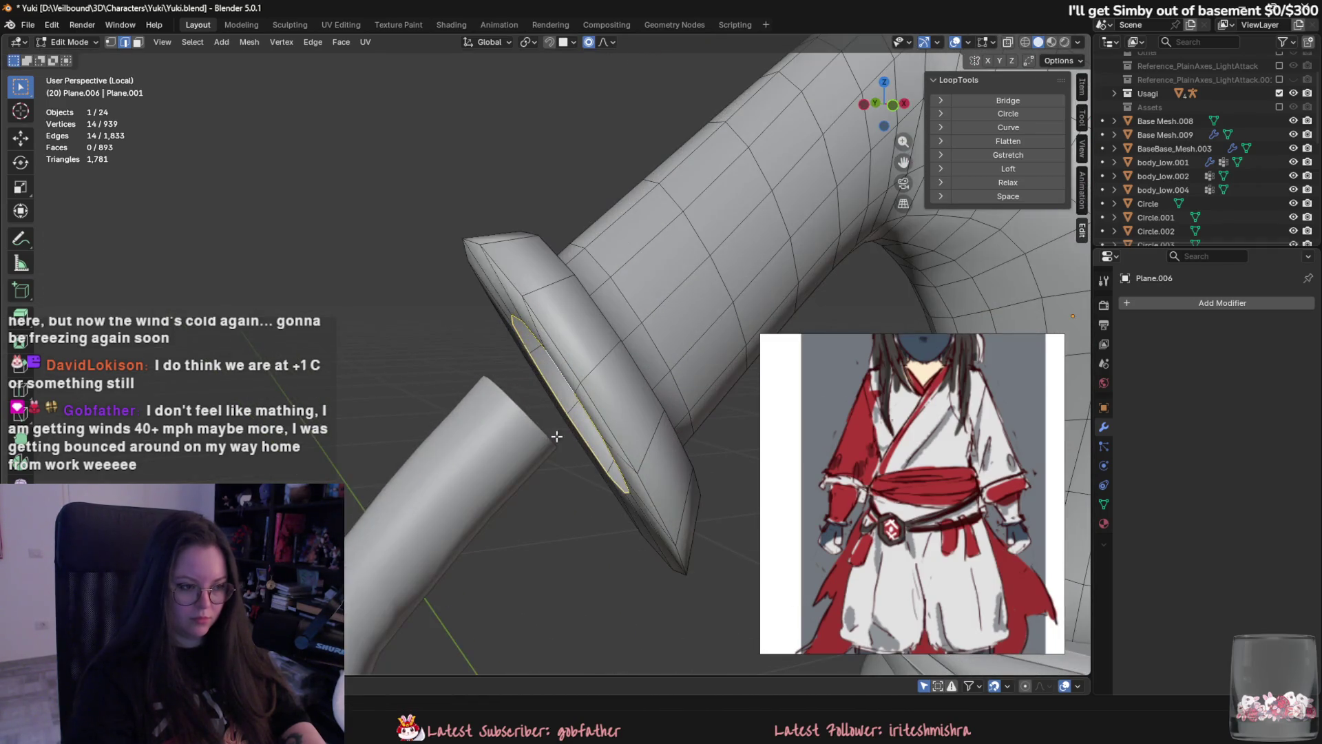
Extrude the folded rim downward to form the cuff band.
key("e")
left_click(524, 579)
middle_click_drag(523, 578, 570, 562)
scroll(570, 563, "down", 3)
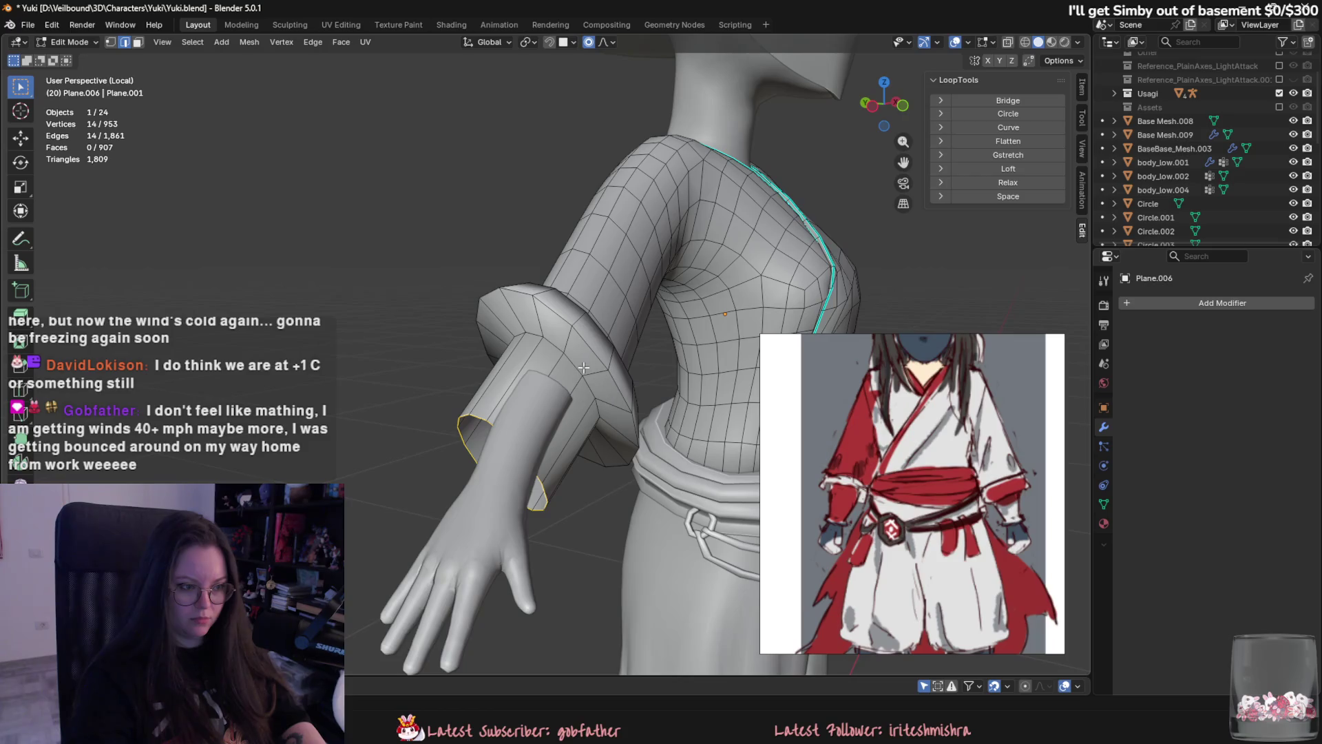
Select the cuff's face loop and scale it down to narrow the cuff.
left_click(604, 350, "alt")
mouse_move(604, 350)
middle_mouse_down()
mouse_move(620, 386)
mouse_move(700, 448)
mouse_move(599, 413)
middle_mouse_up()
key("3")
left_click(606, 371, "alt")
key("s")
left_click(664, 439)
Scale the sleeve rim's edge loop to 0.742 with smooth proportional editing.
key("2")
left_click(593, 399, "alt")
key("s")
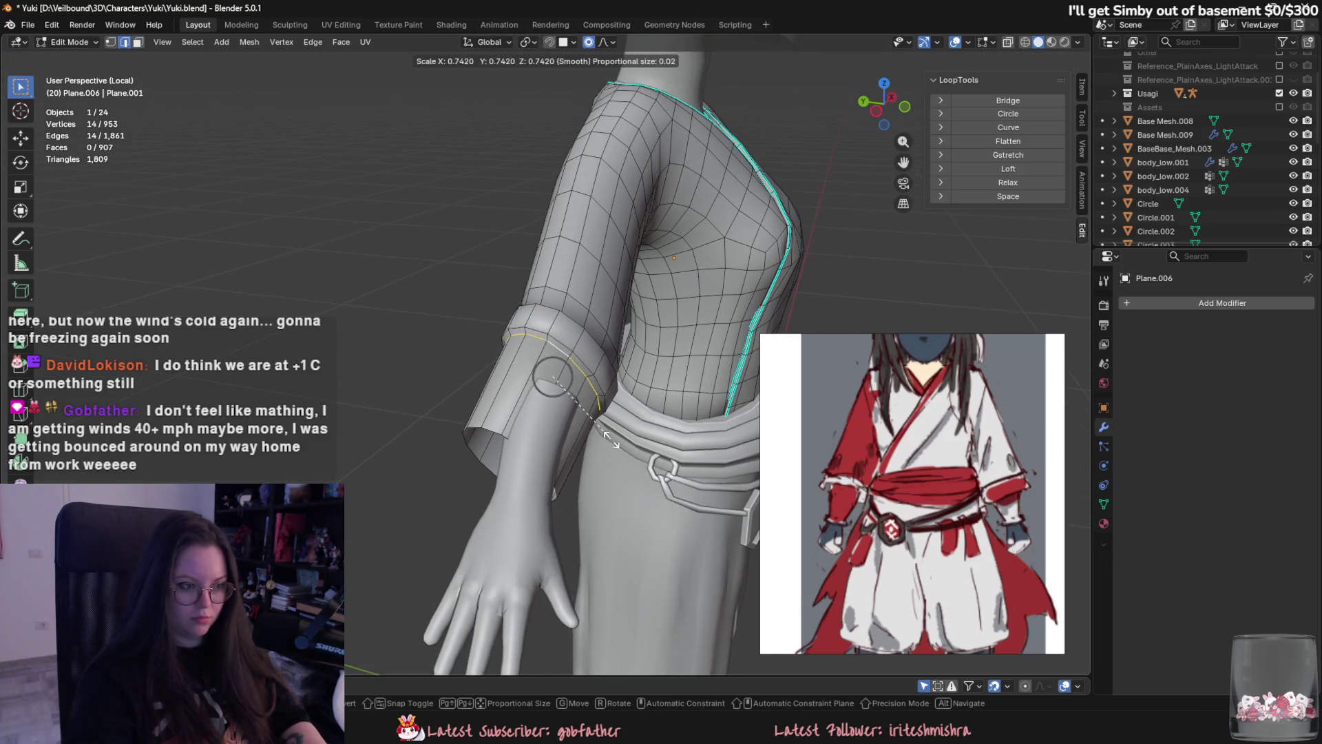
left_click(593, 429)
Select the cuff band's two face loops, removing a stray strip from the selection.
middle_click_drag(500, 435, 561, 363)
left_click(561, 363, "alt")
key("3")
left_click(548, 345, "alt")
left_click(561, 363, "alt+shift")
mouse_move(560, 363)
middle_mouse_down()
mouse_move(571, 399)
mouse_move(553, 336)
mouse_move(687, 448)
mouse_move(700, 490)
mouse_move(680, 423)
middle_mouse_up()
left_click(572, 399, "alt+shift")
left_click(553, 335, "alt+shift")
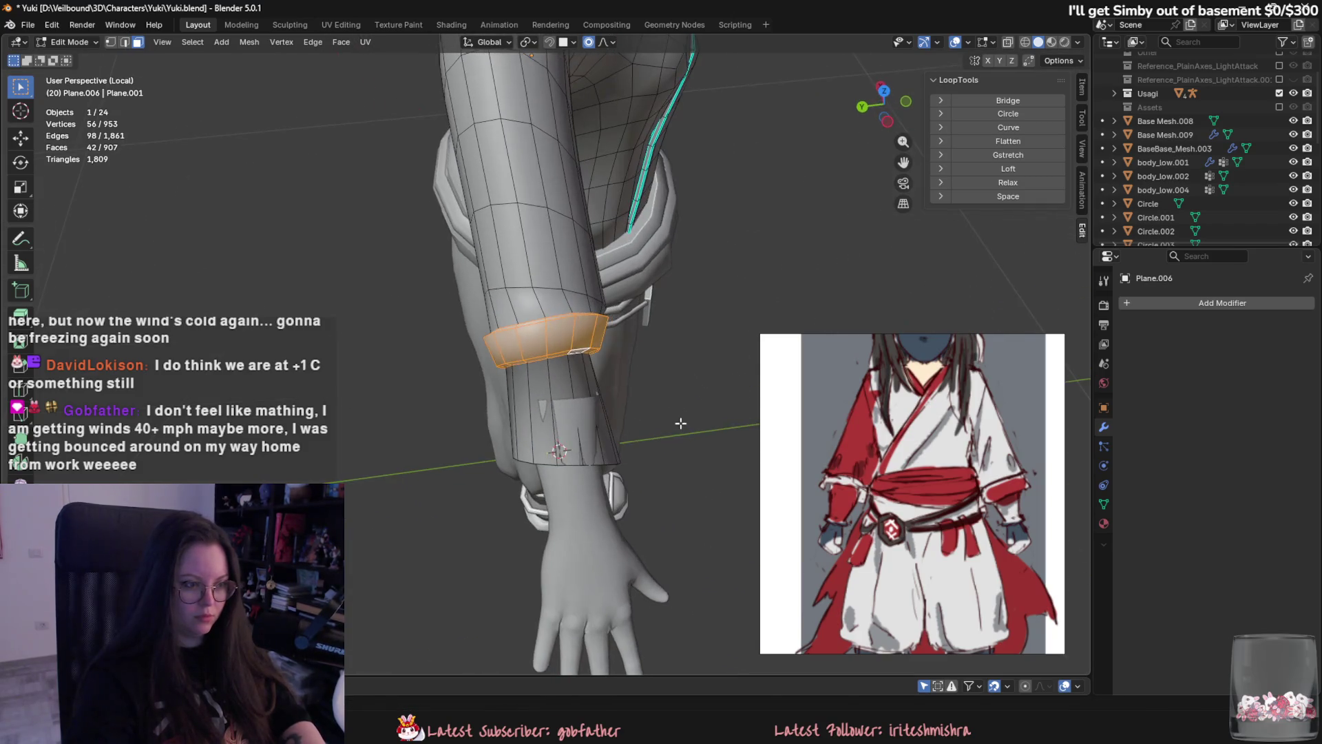
Tilt the selected cuff band by rotating it around the Z axis.
key("r")
key("z")
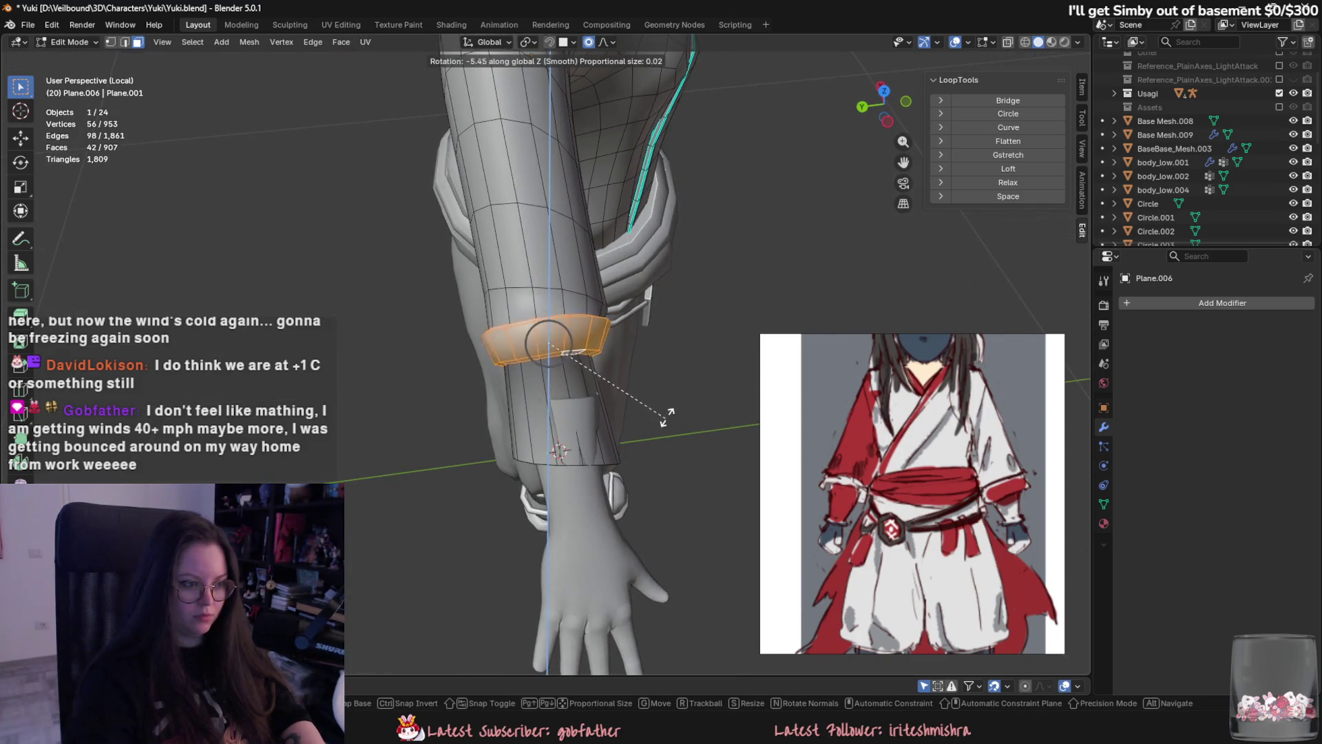
left_click(667, 418)
mouse_move(666, 418)
middle_mouse_down()
mouse_move(574, 474)
mouse_move(641, 482)
middle_mouse_up()
Select the cuff's bottom edge loop and move it up in several small nudges.
left_click(574, 474, "alt")
key("2")
left_click(637, 465, "alt")
key("g")
left_click(687, 437)
key("g")
left_click(687, 427)
key("g")
left_click(687, 413)
Tilt the cuff's bottom loop about 5 degrees on X and scale it to 0.9864.
mouse_move(687, 413)
middle_mouse_down()
mouse_move(688, 352)
mouse_move(689, 369)
mouse_move(662, 356)
mouse_move(659, 457)
middle_mouse_up()
key("r")
key("x")
key("s")
left_click(674, 369)
key("s")
left_click(662, 356)
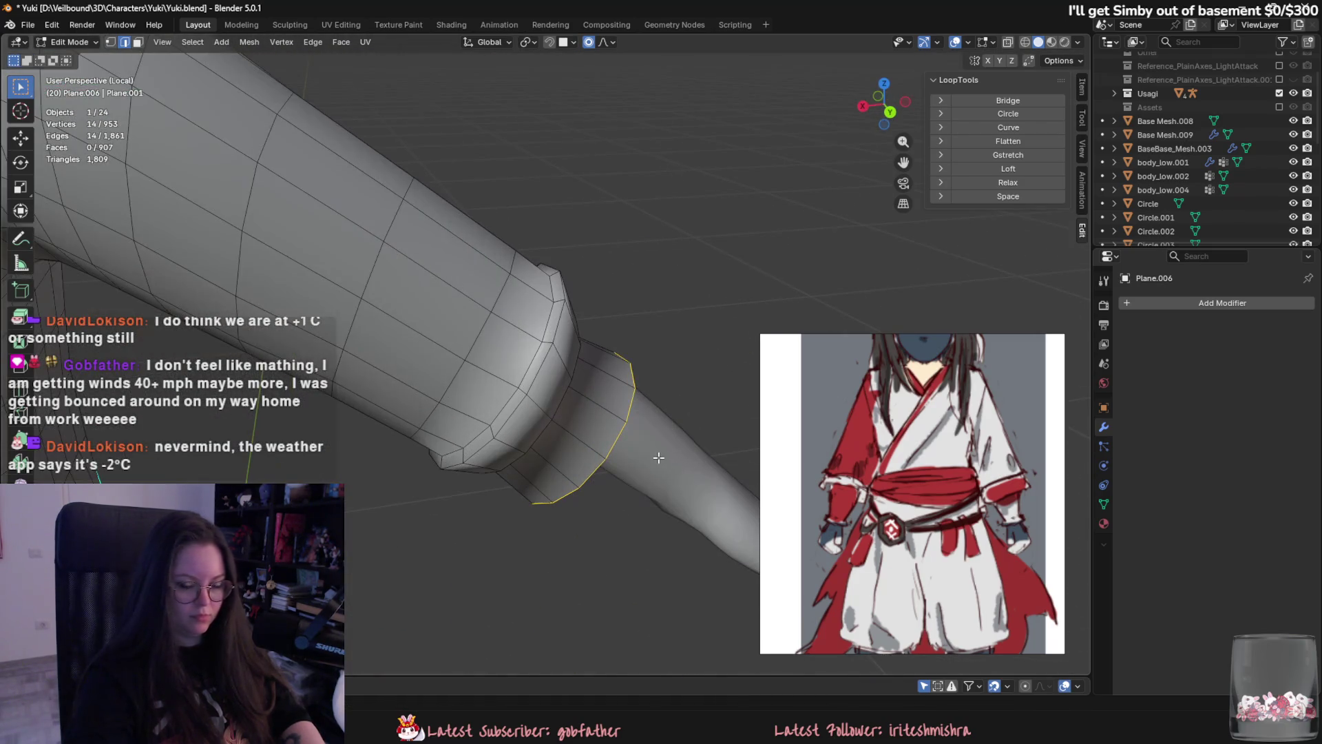
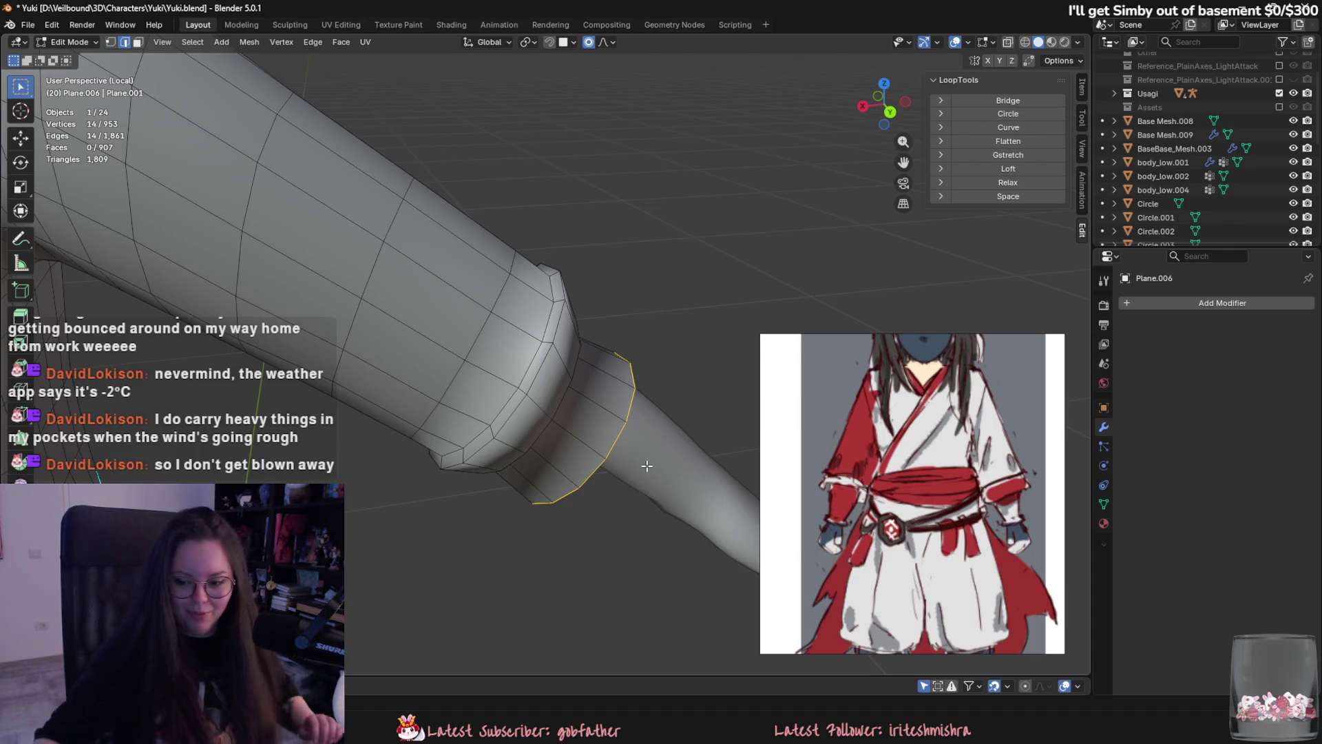
Select the face ring around the sleeve cuff and trial a proportional move, leaving it unchanged.
mouse_move(689, 427)
middle_mouse_down()
mouse_move(310, 434)
mouse_move(590, 385)
middle_mouse_up()
mouse_move(588, 440)
middle_mouse_down()
mouse_move(602, 478)
mouse_move(578, 460)
middle_mouse_up()
key("3")
left_click(546, 352, "alt")
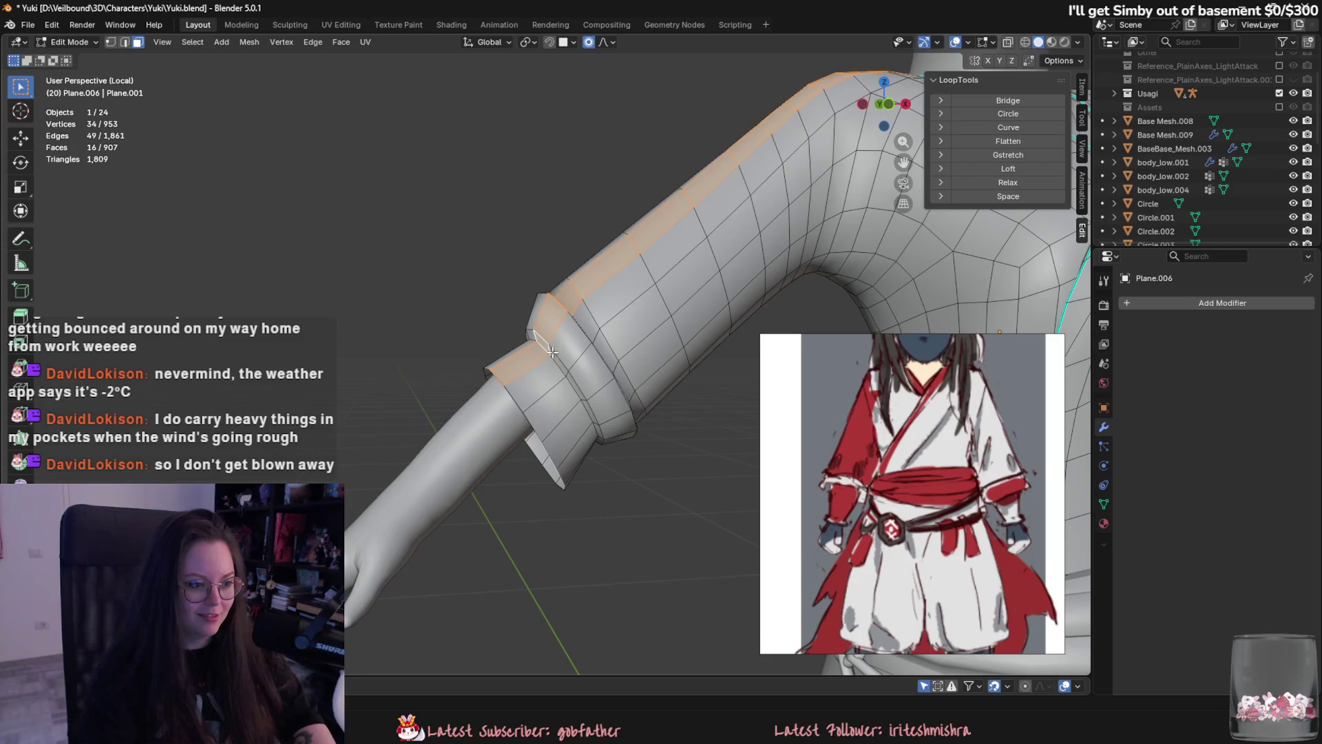
left_click(575, 386, "alt")
middle_click_drag(575, 386, 682, 444)
key("g")
scroll(682, 445, "down", 5)
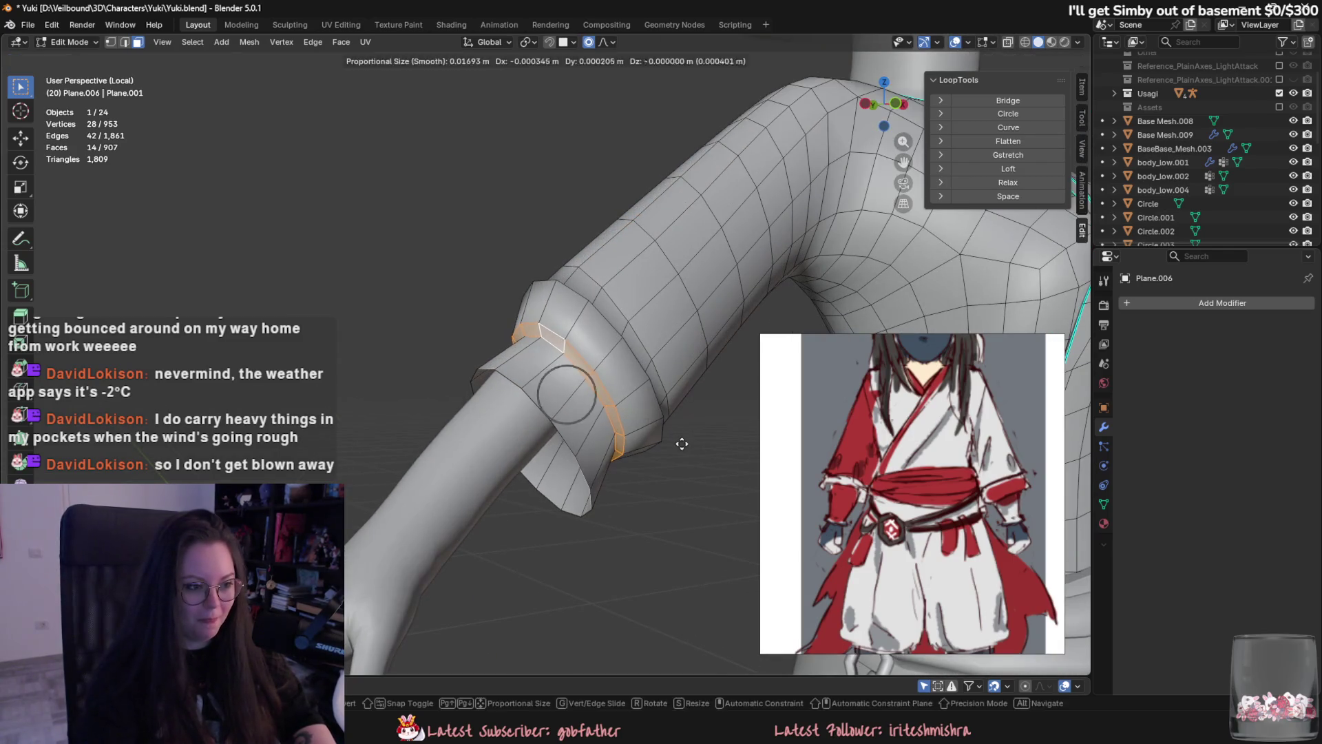
key("Escape")
scroll(646, 496, "down", 6)
key("g")
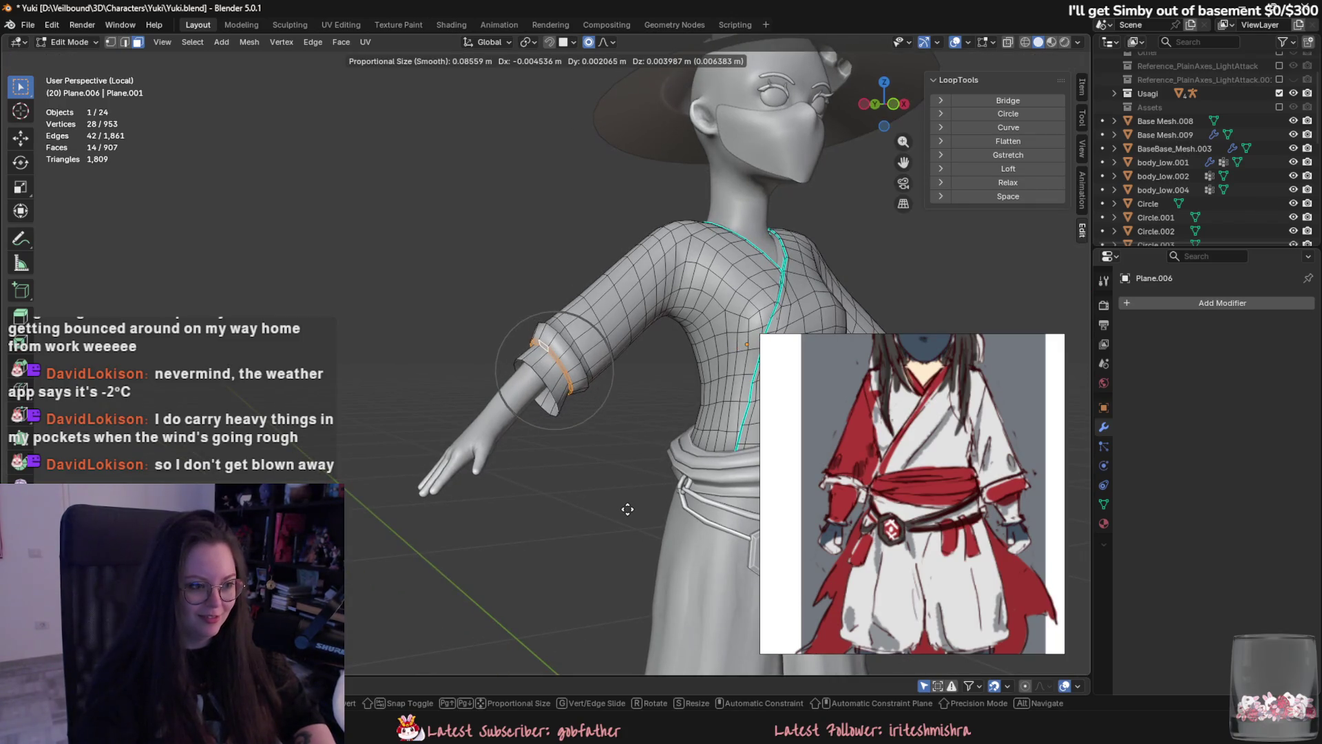
key("Escape")
In edge mode, select the cuff edge loop and scale it smaller.
mouse_move(620, 508)
middle_mouse_down()
mouse_move(678, 454)
mouse_move(571, 409)
mouse_move(614, 437)
mouse_move(613, 451)
middle_mouse_up()
key("2")
scroll(560, 377, "up", 3)
key("g")
key("Escape")
scroll(614, 452, "up", 3)
left_click(638, 497, "alt")
mouse_move(638, 497)
middle_mouse_down()
mouse_move(658, 445)
mouse_move(606, 483)
middle_mouse_up()
key("s")
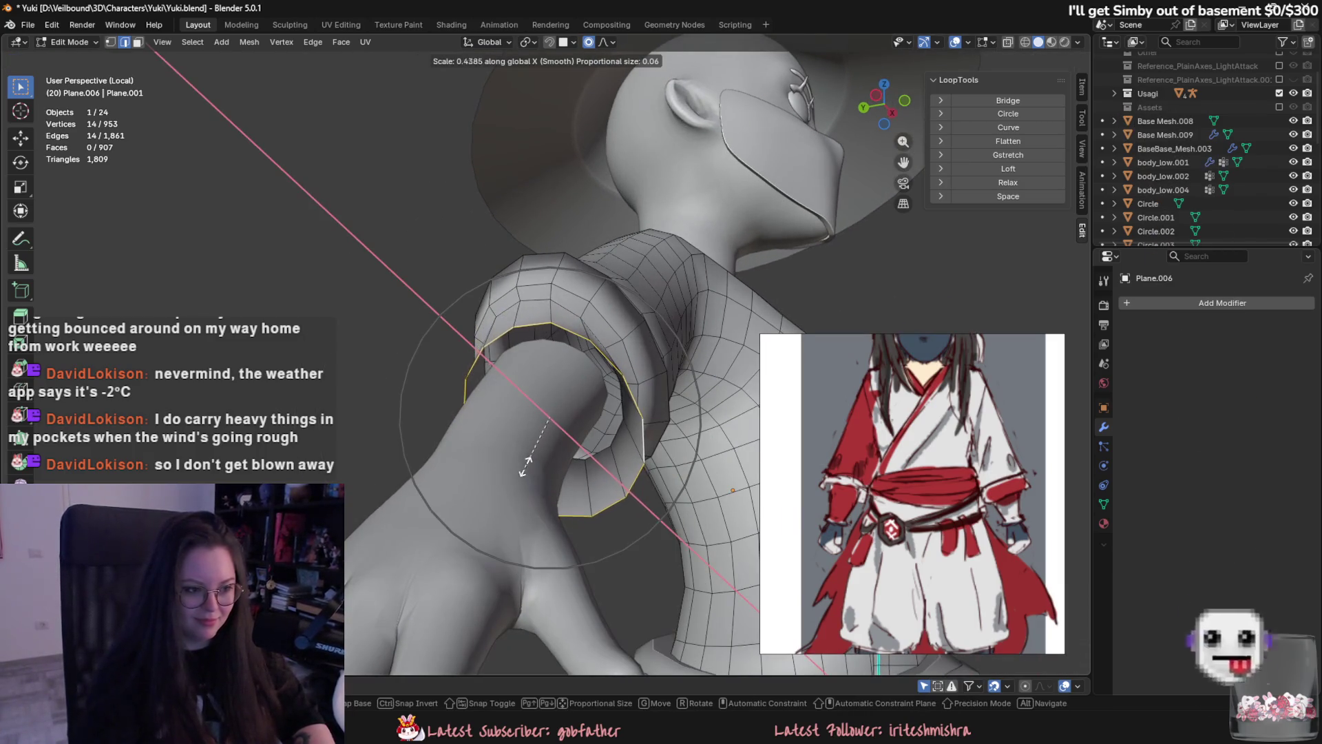
left_click(529, 466)
Tilt the cuff edge loop by rotating it around the global Y axis.
scroll(529, 466, "down", 3)
mouse_move(529, 467)
middle_mouse_down()
mouse_move(560, 517)
mouse_move(507, 540)
middle_mouse_up()
key("s")
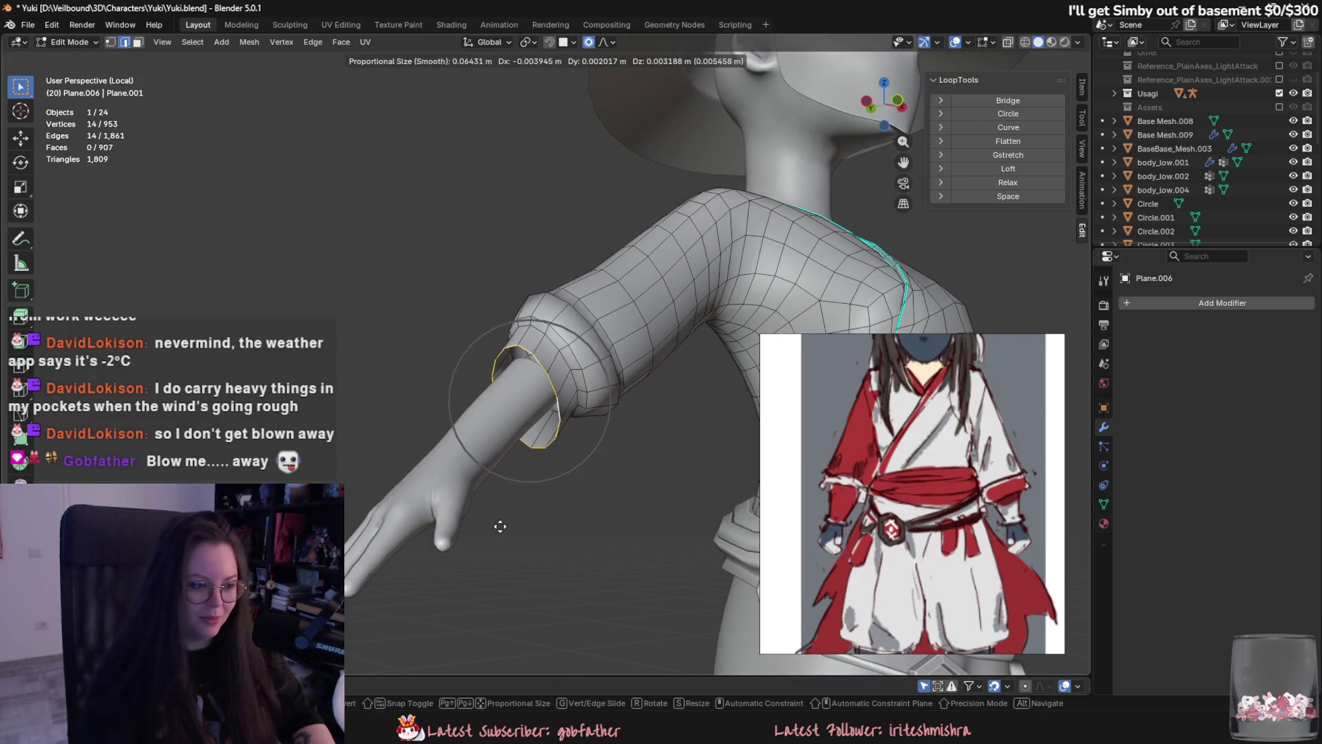
key("Escape")
scroll(521, 570, "up", 2)
key("r")
key("x")
key("Escape")
key("r")
key("y")
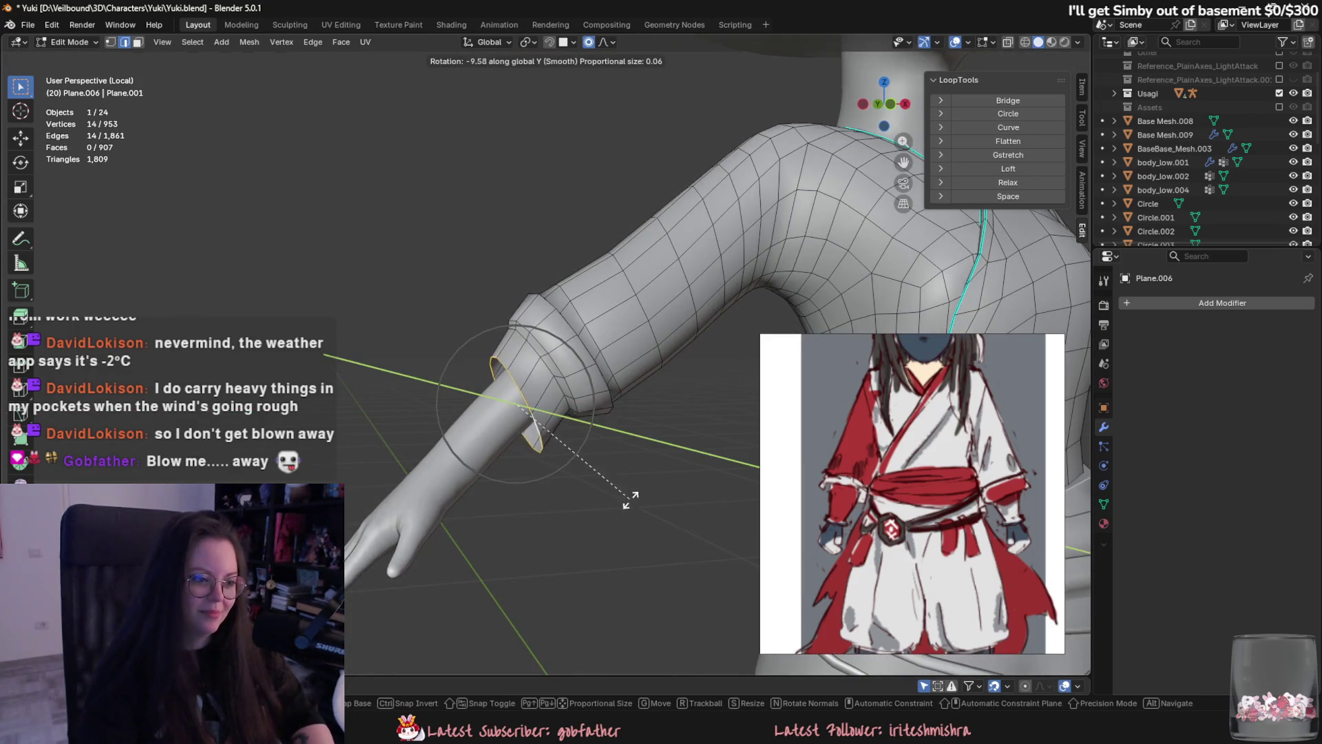
left_click(639, 470)
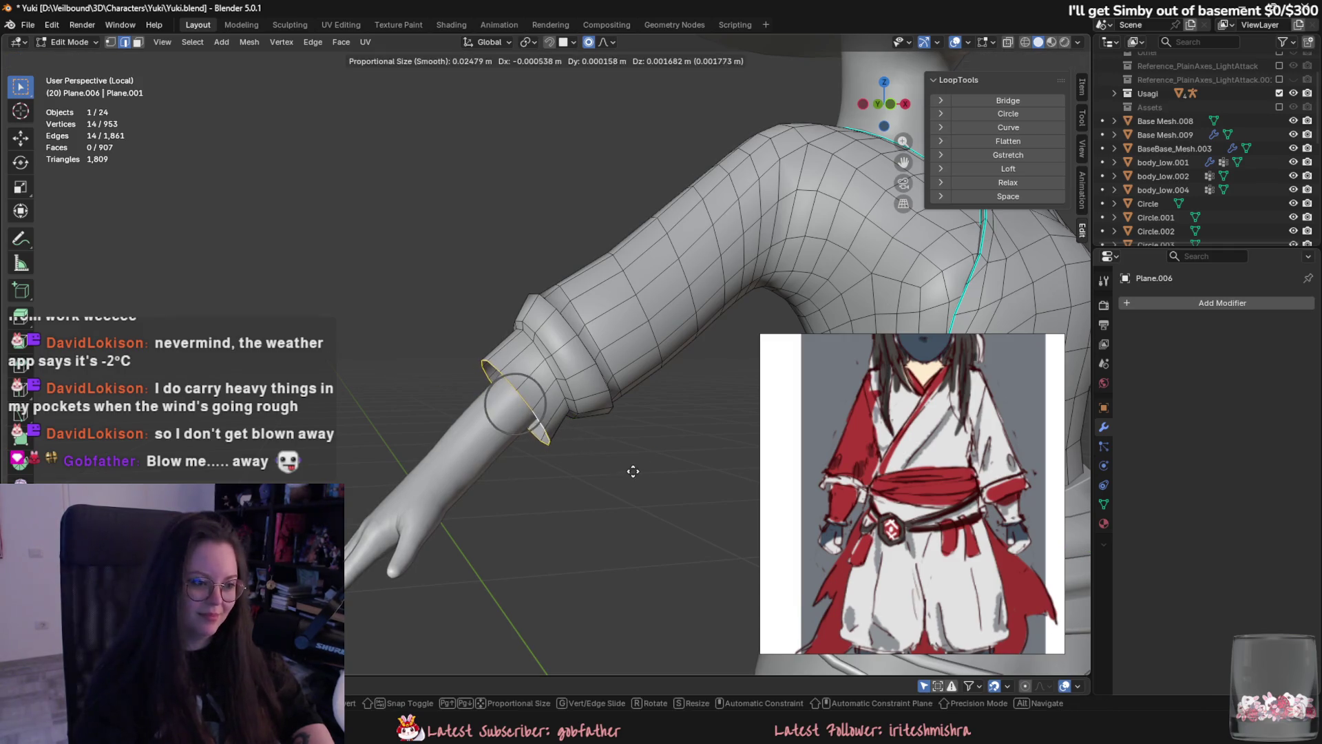
Shrink a second cuff edge loop, then select a loop higher up the sleeve.
left_click(548, 369, "alt")
key("s")
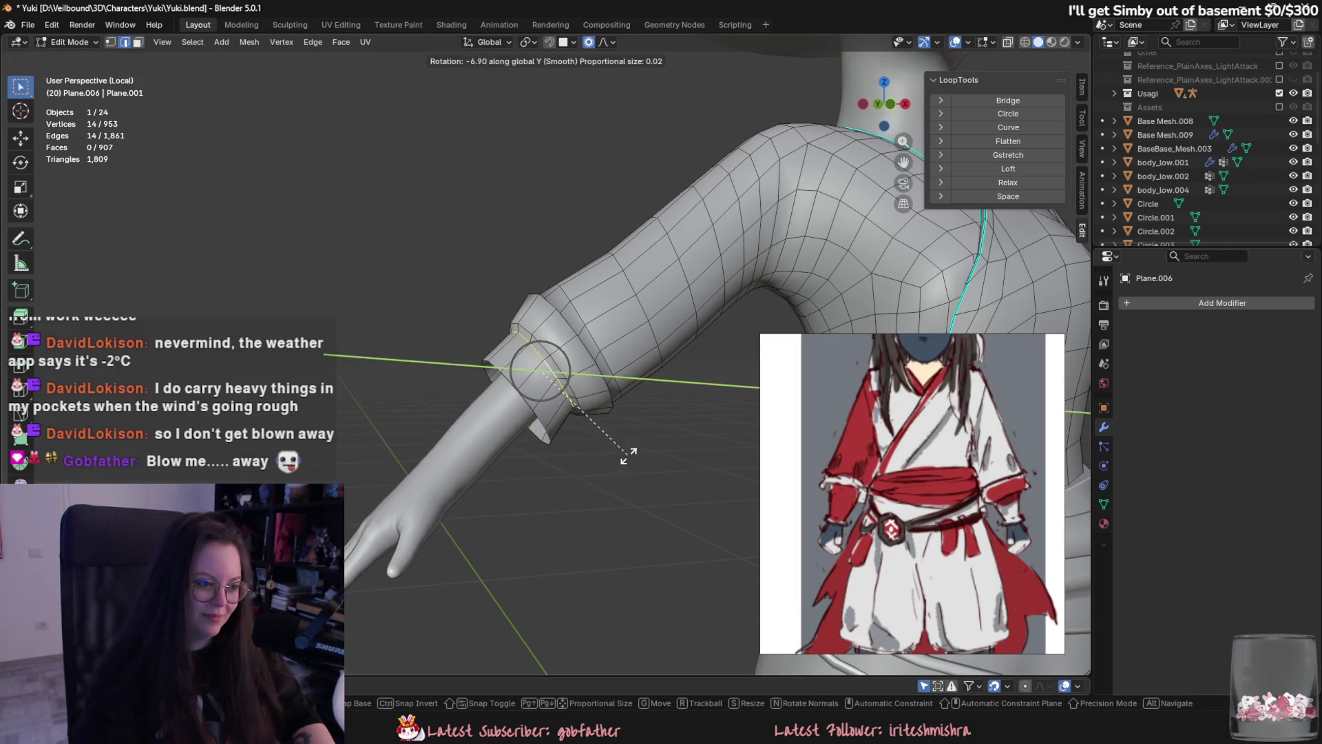
key("Escape")
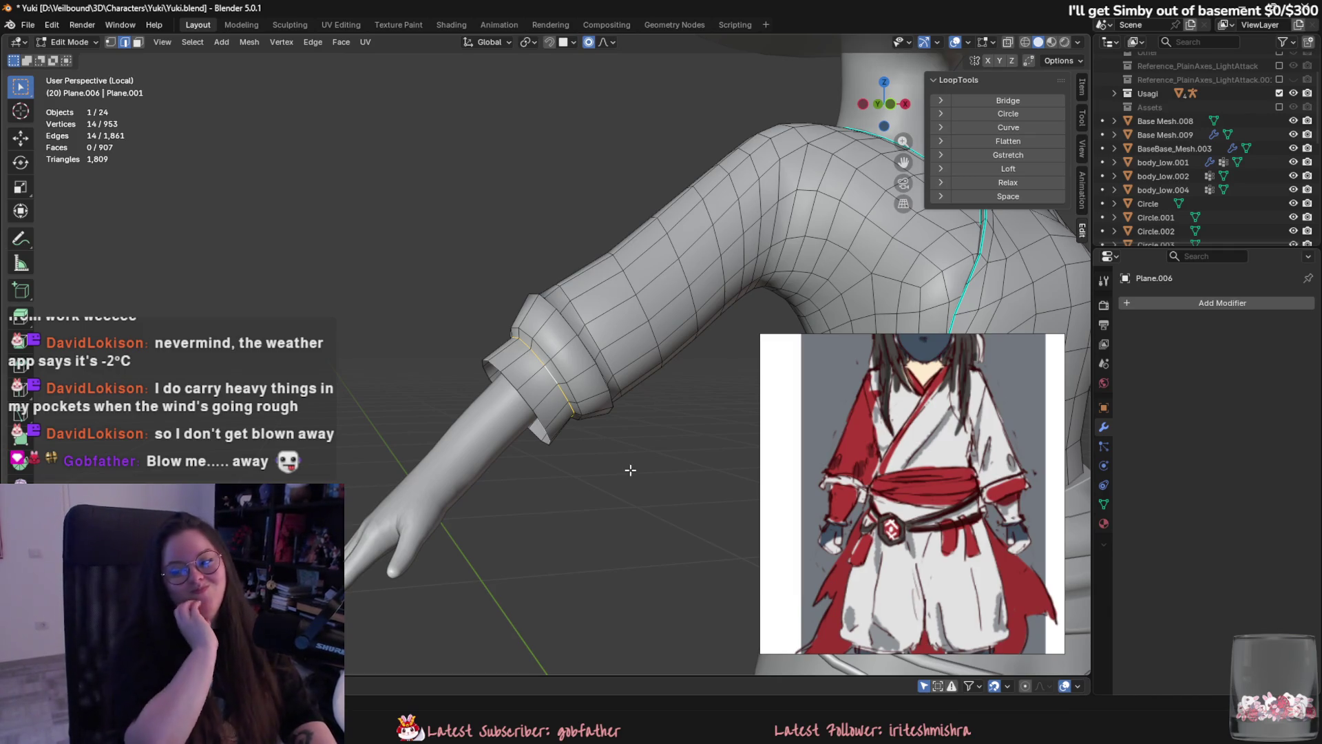
mouse_move(630, 469)
middle_mouse_down()
mouse_move(464, 505)
mouse_move(575, 431)
middle_mouse_up()
scroll(465, 505, "up", 5)
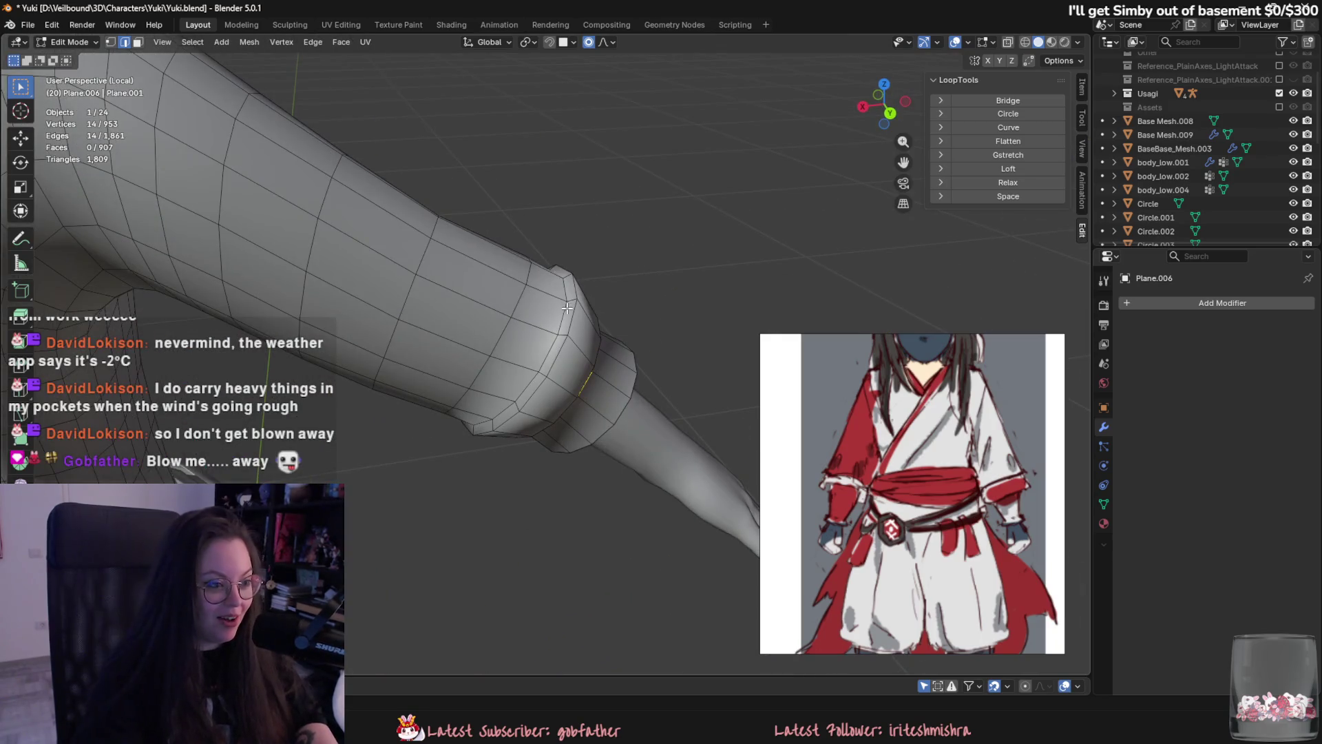
middle_click_drag(614, 388, 641, 269)
key("s")
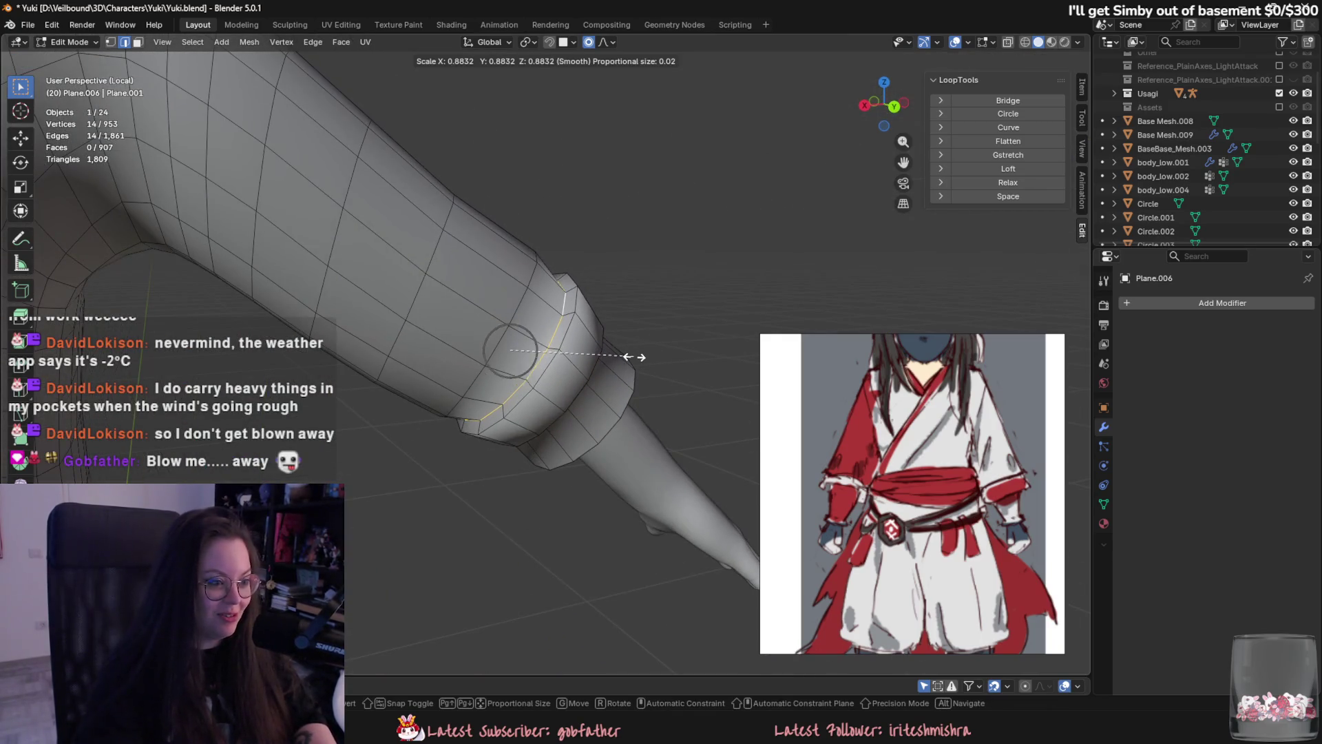
left_click(633, 356)
left_click(545, 282, "alt")
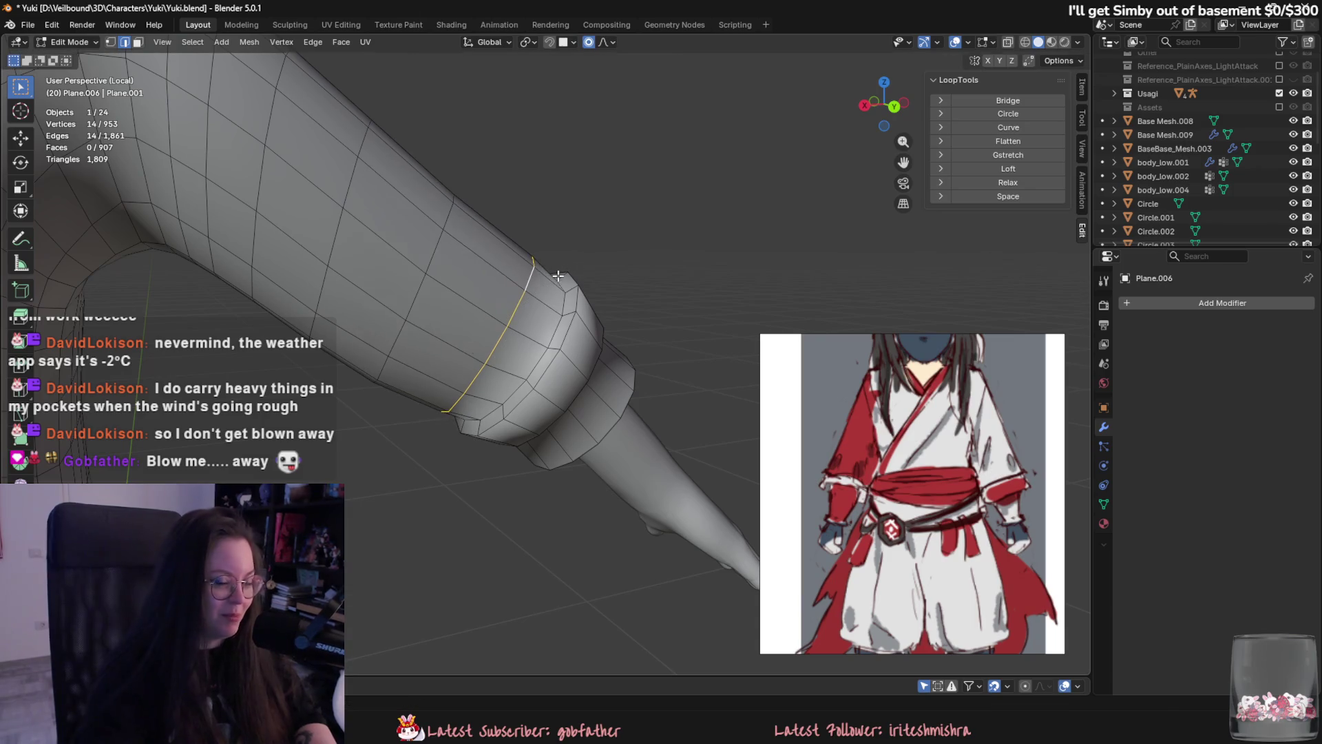
mouse_move(558, 276)
middle_mouse_down()
mouse_move(572, 317)
mouse_move(648, 302)
mouse_move(696, 369)
mouse_move(654, 445)
mouse_move(620, 358)
mouse_move(700, 356)
middle_mouse_up()
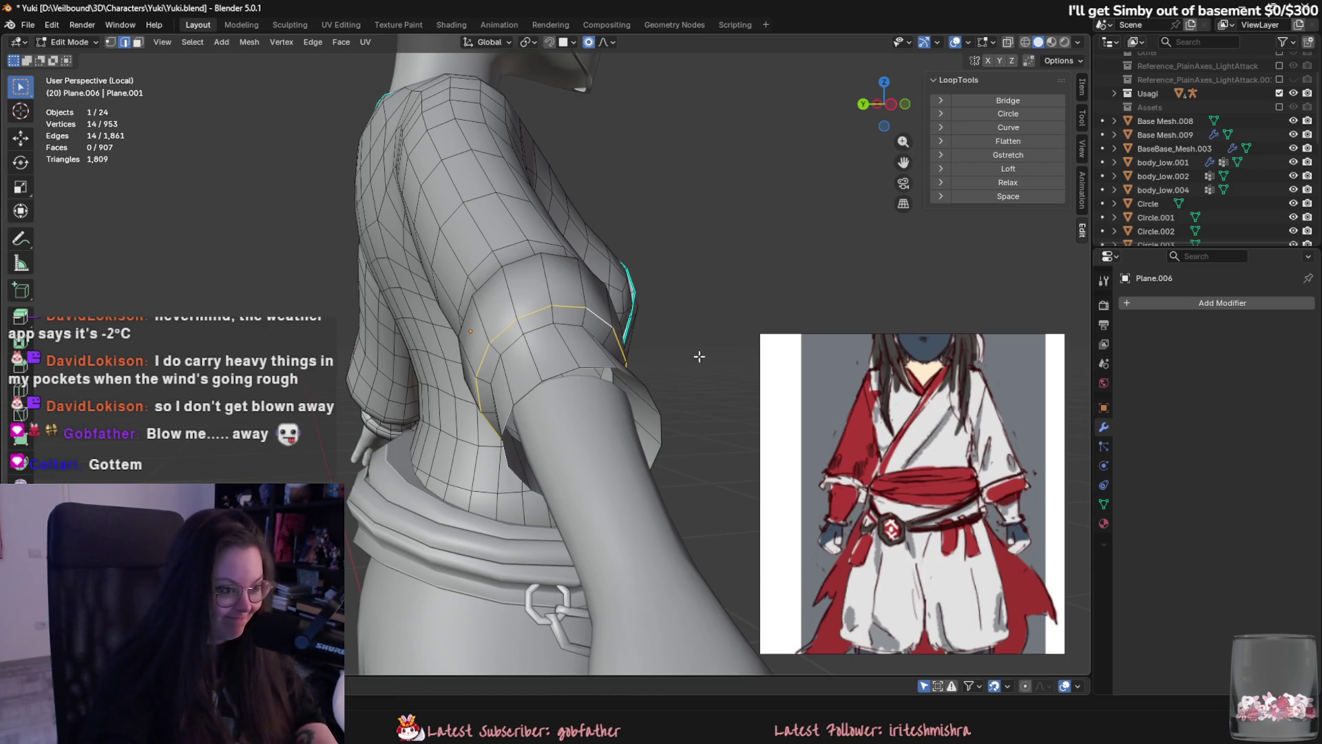
Select the cuff edge loop and scale it down in two passes.
left_click(606, 362, "alt")
middle_click_drag(685, 413, 673, 436)
scroll(681, 427, "up", 3)
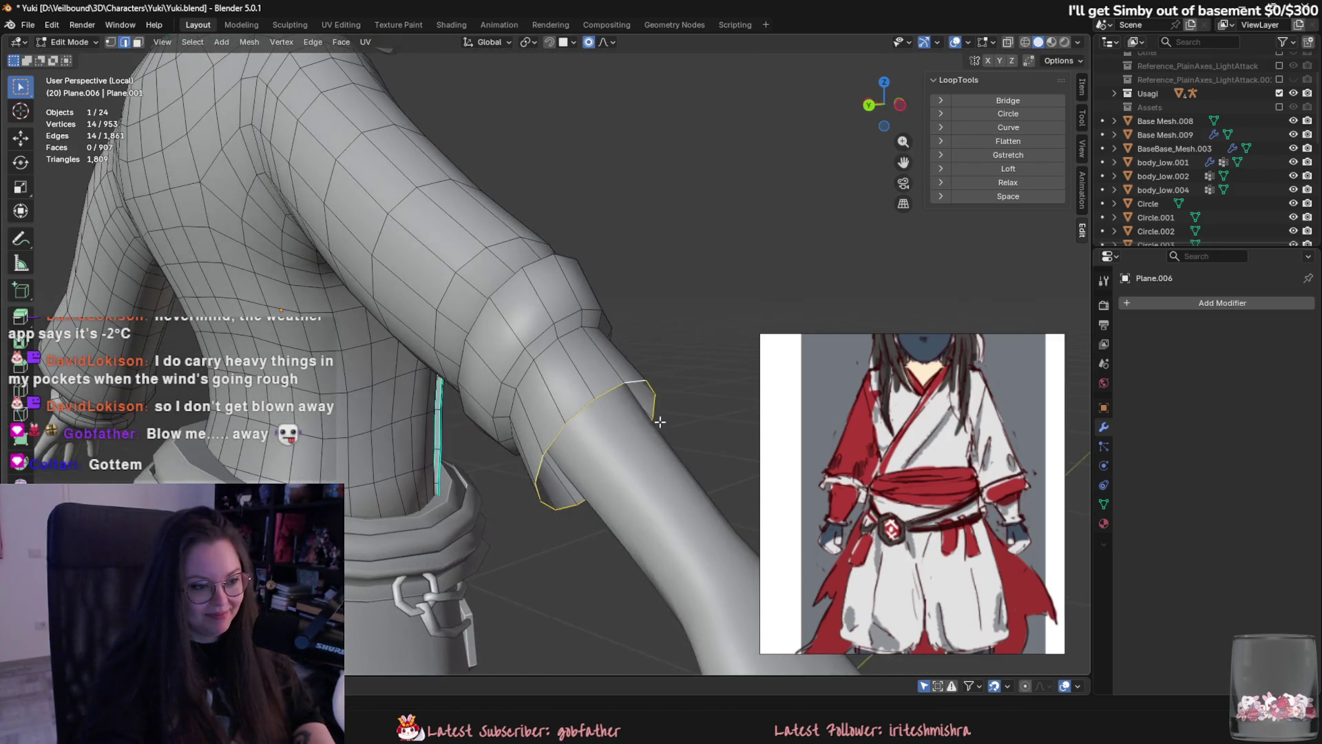
mouse_move(576, 328)
middle_mouse_down()
mouse_move(629, 338)
mouse_move(566, 282)
middle_mouse_up()
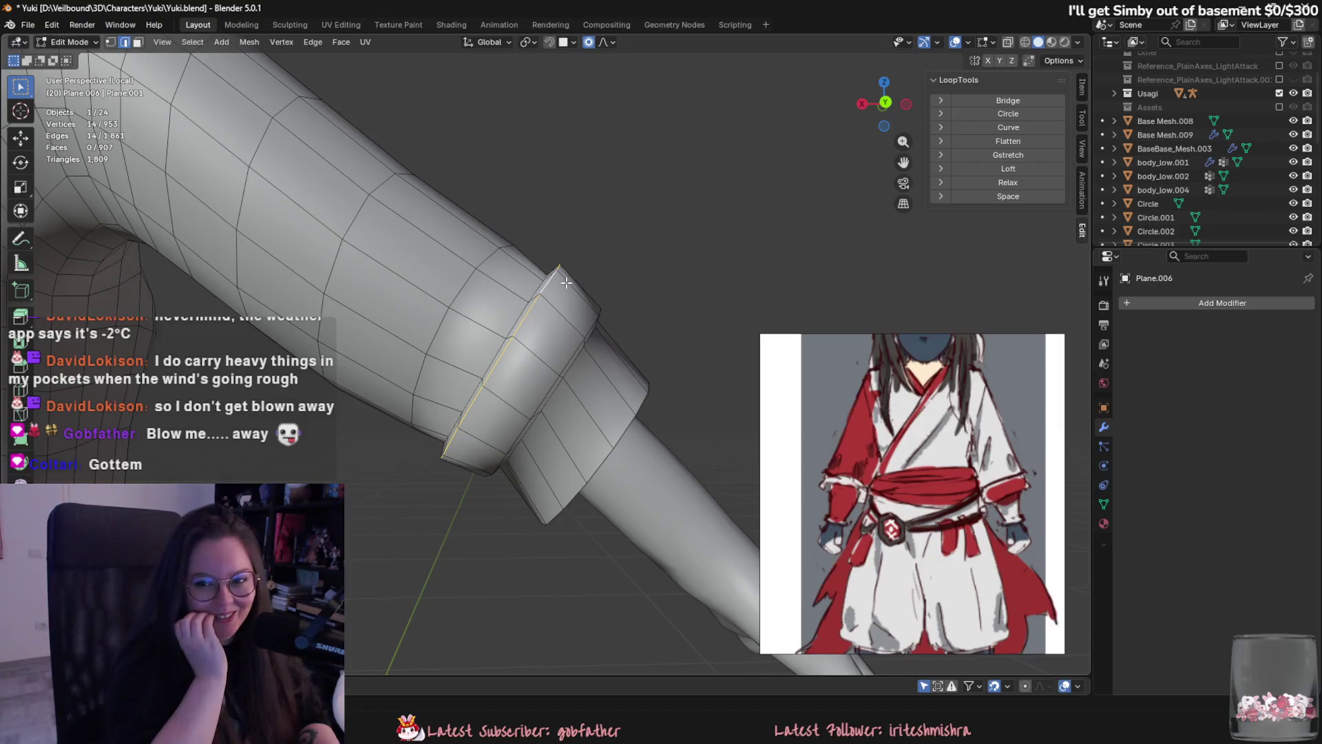
mouse_move(569, 189)
middle_mouse_down()
mouse_move(464, 426)
mouse_move(641, 409)
middle_mouse_up()
key("s")
left_click(674, 399)
key("s")
left_click(676, 324)
Narrow the sleeve edge loop near the shoulder.
middle_click_drag(676, 324, 522, 350)
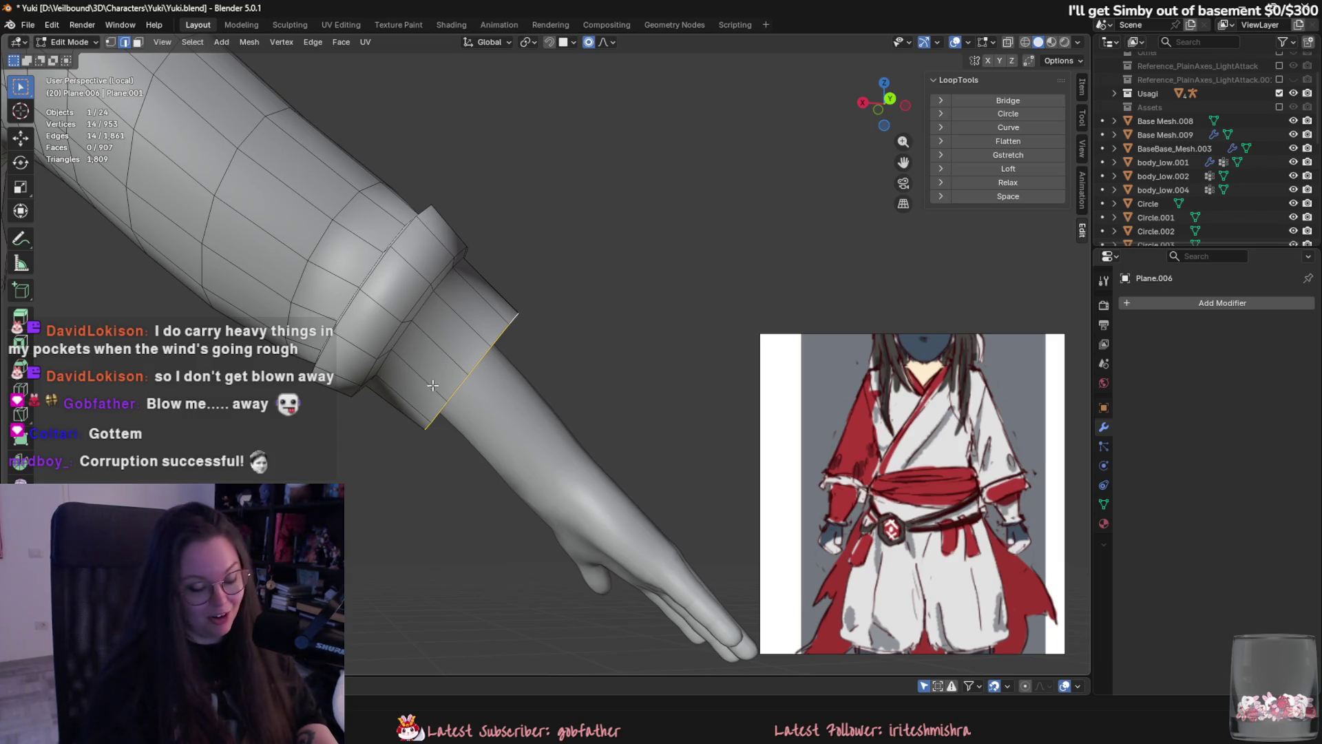
middle_click_drag(562, 405, 475, 408)
key("s")
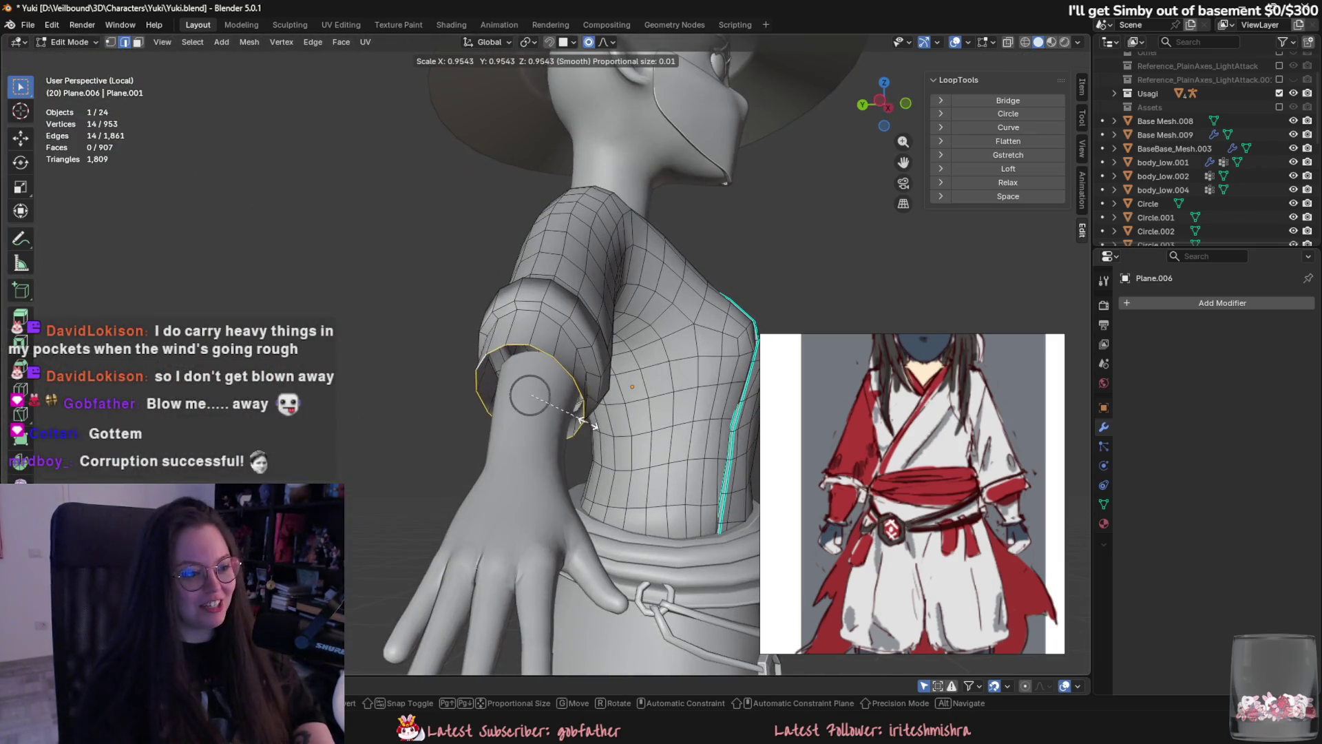
left_click(585, 433)
middle_click_drag(589, 453, 565, 358)
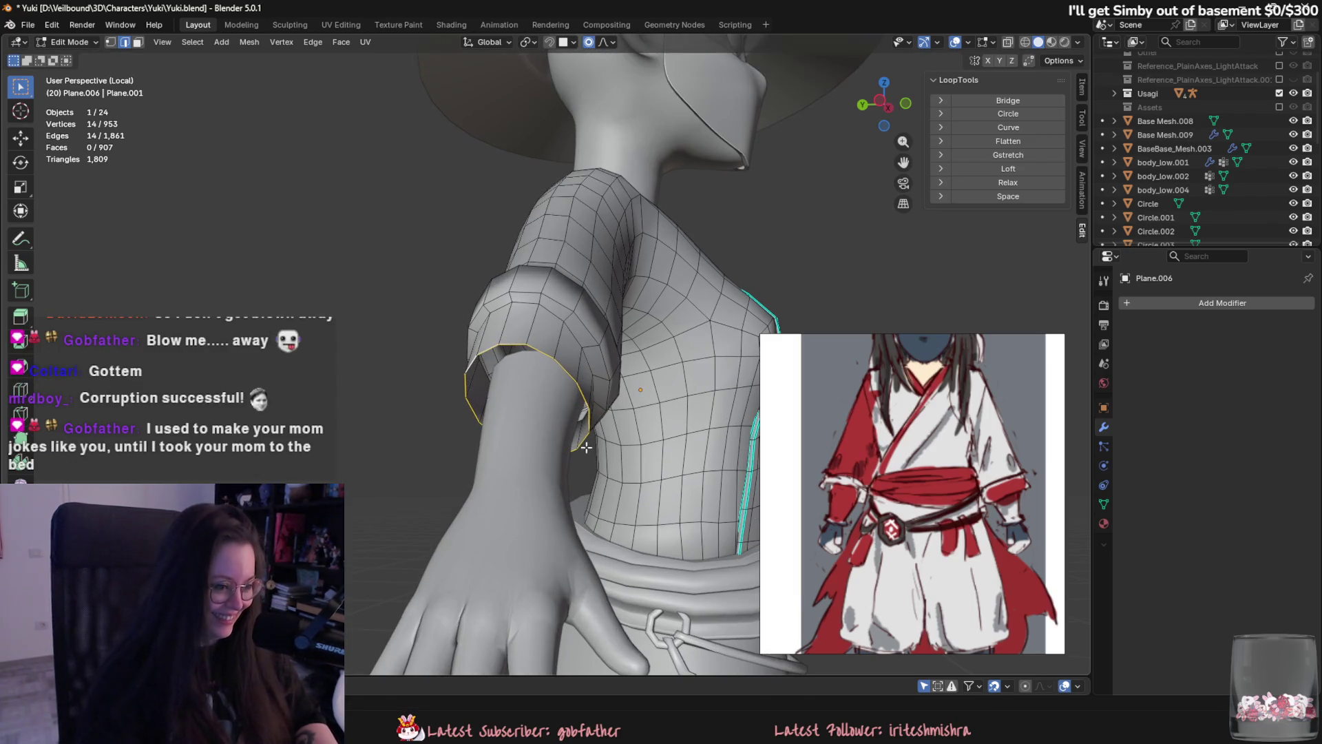
Select the edge loop at the sleeve end, after cancelling a trial face-loop move.
key("3")
left_click(580, 312, "alt")
key("g")
right_click(607, 343)
key("2")
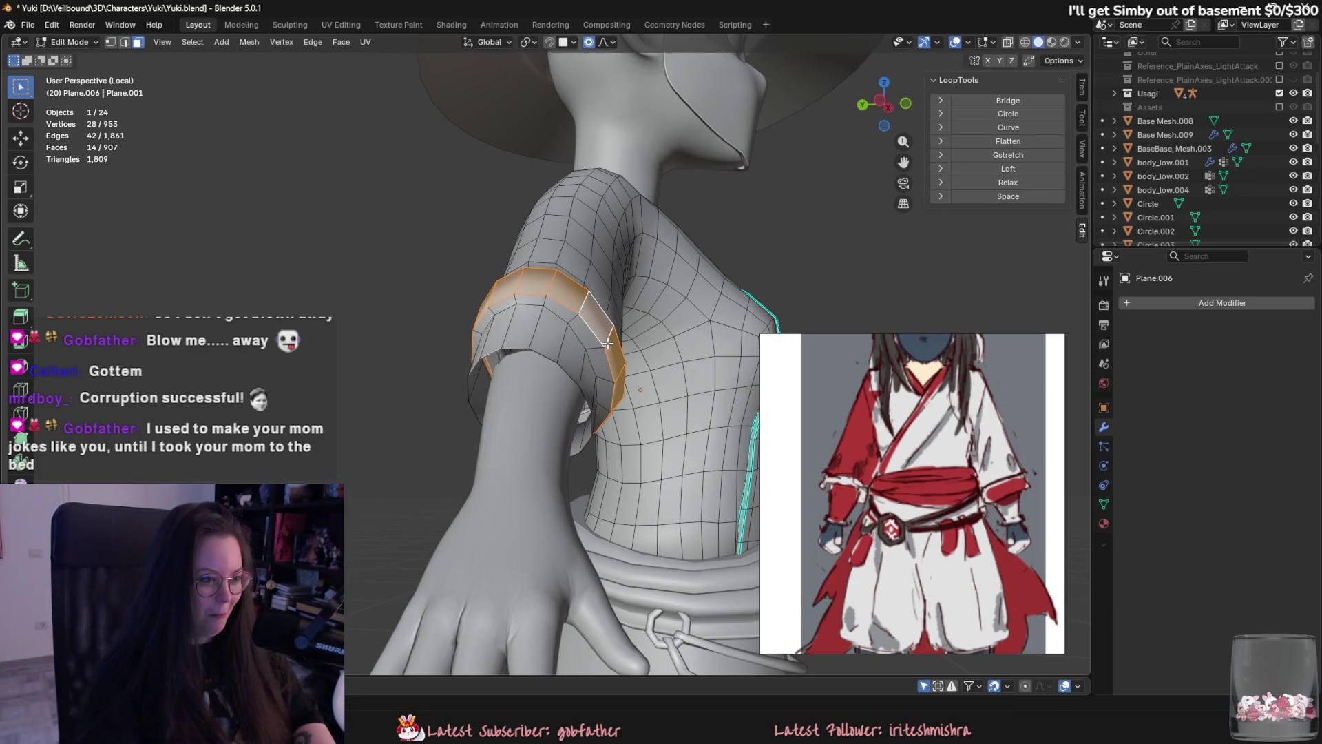
left_click(606, 345, "alt")
middle_click_drag(606, 345, 605, 359)
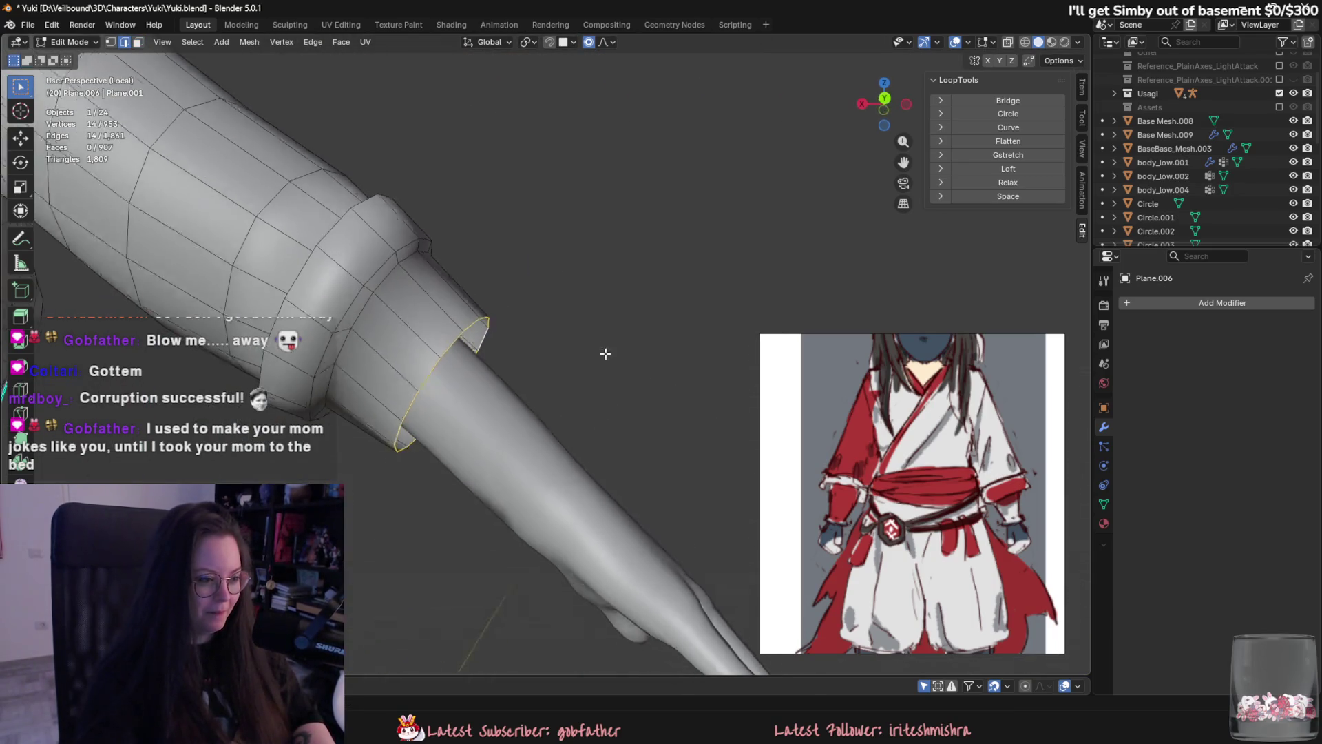
Extrude the sleeve-end loop down to the wrist and reposition the new wrist loop.
key("e")
mouse_move(688, 464)
middle_mouse_down()
mouse_move(527, 535)
mouse_move(522, 572)
middle_mouse_up()
left_click(527, 535)
key("g")
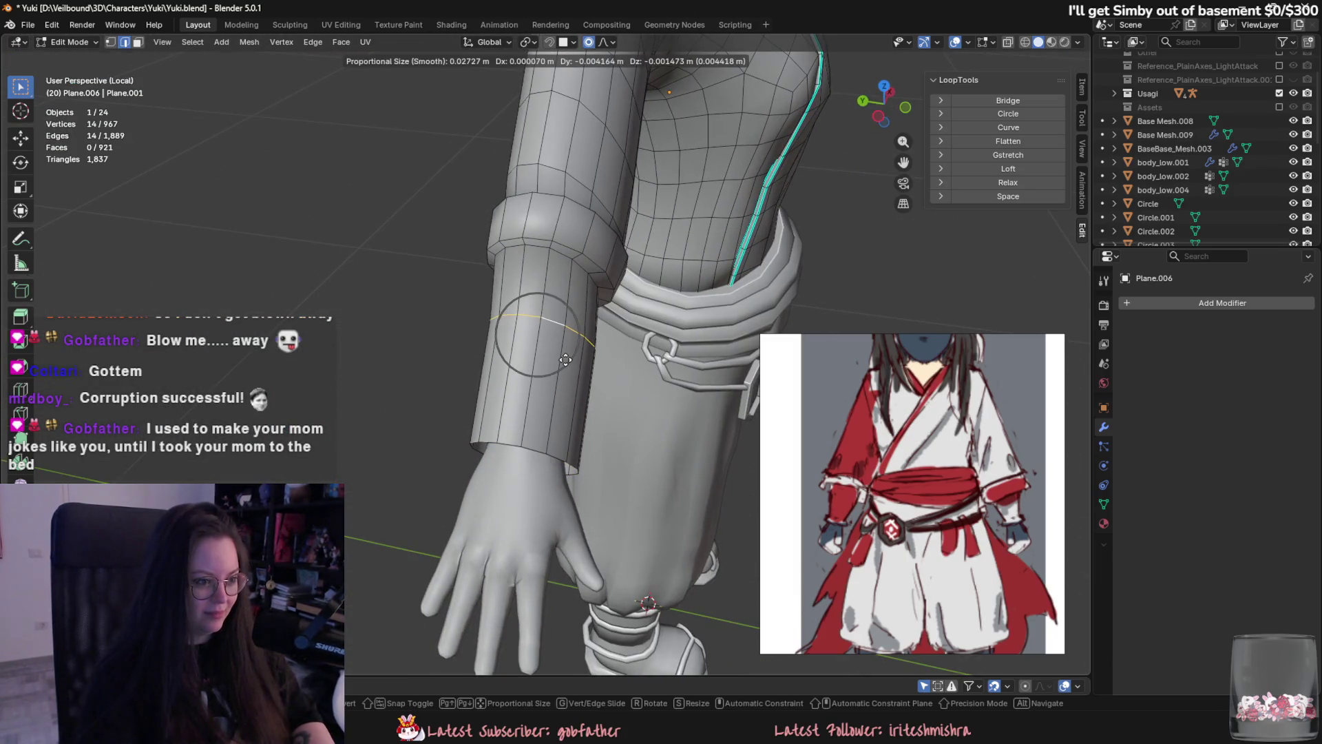
left_click(549, 313)
mouse_move(549, 313)
middle_mouse_down()
mouse_move(616, 412)
mouse_move(597, 430)
mouse_move(624, 406)
mouse_move(365, 481)
mouse_move(308, 444)
middle_mouse_up()
key("g")
left_click(590, 413)
scroll(590, 413, "down", 5)
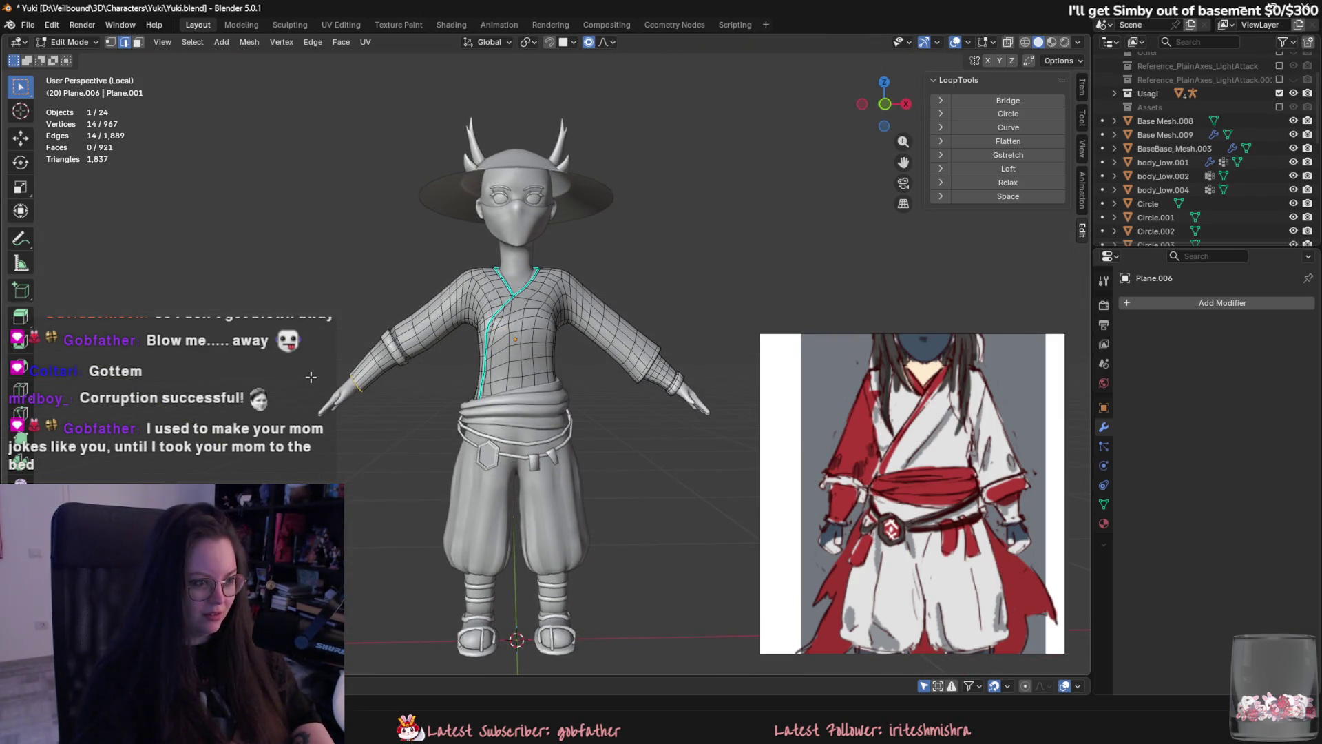
Dissolve the redundant sleeve edge loop with Ctrl+E Dissolve Edges.
scroll(310, 376, "up", 6)
key("ctrl+e")
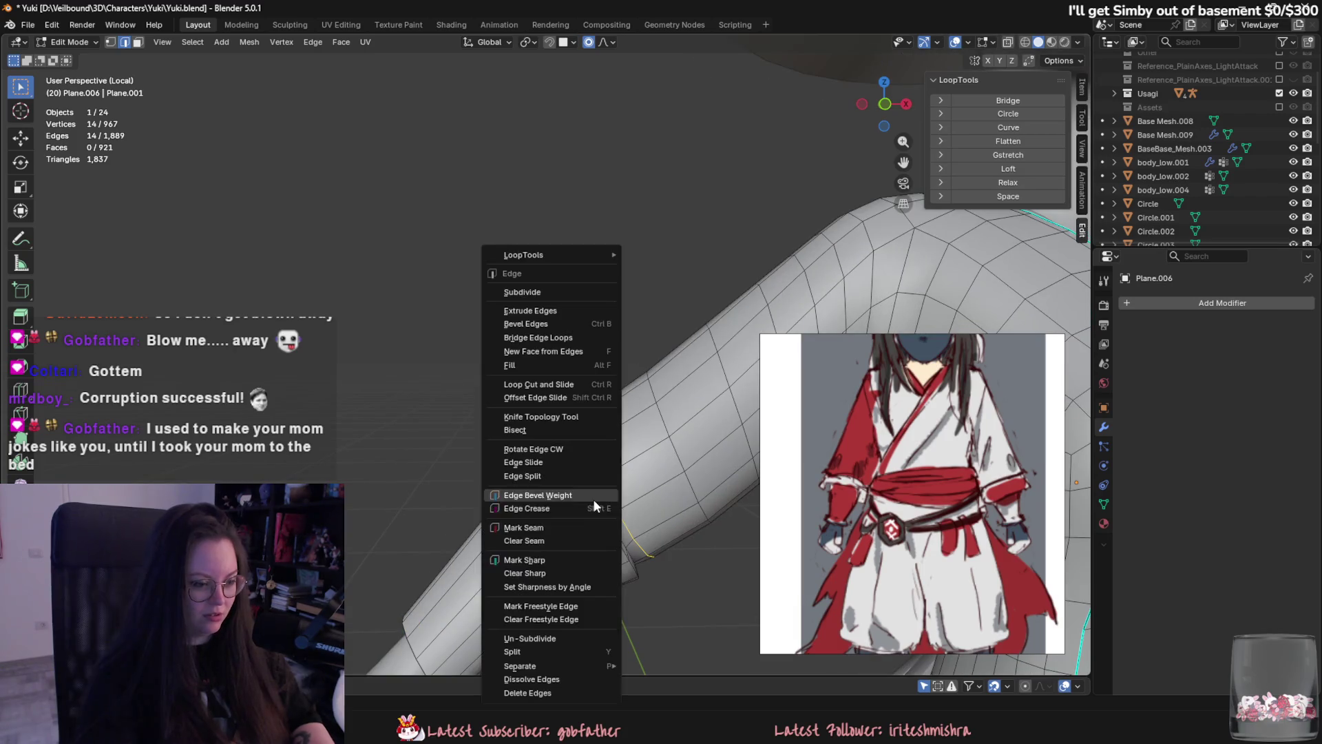
left_click(606, 679)
mouse_move(606, 679)
middle_mouse_down()
mouse_move(659, 600)
mouse_move(580, 572)
mouse_move(620, 540)
mouse_move(655, 536)
middle_mouse_up()
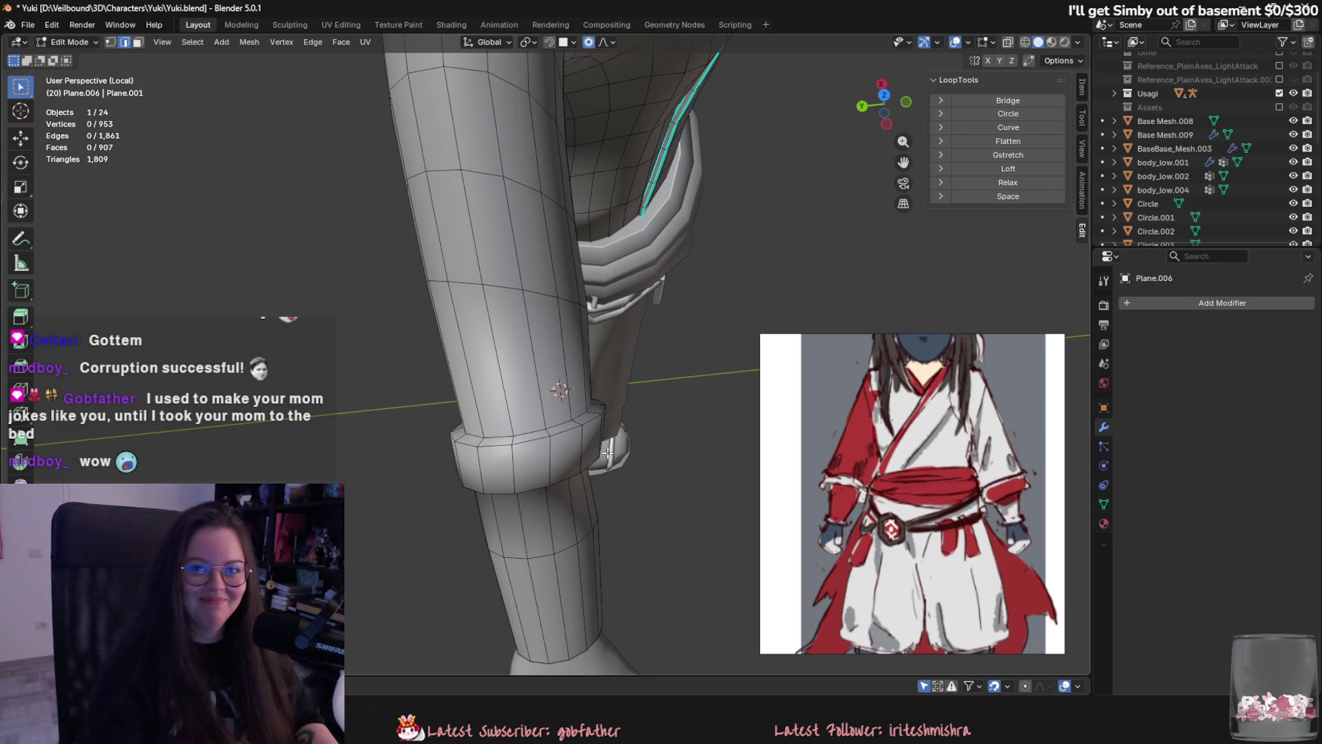
mouse_move(763, 474)
middle_mouse_down()
mouse_move(576, 436)
mouse_move(443, 643)
middle_mouse_up()
Select the cuff and upper-arm face loops around the sleeve band, leaving them unmoved.
key("3")
left_click(555, 474, "alt")
mouse_move(674, 547)
middle_mouse_down()
mouse_move(705, 558)
mouse_move(548, 479)
middle_mouse_up()
left_click(558, 505, "alt+shift")
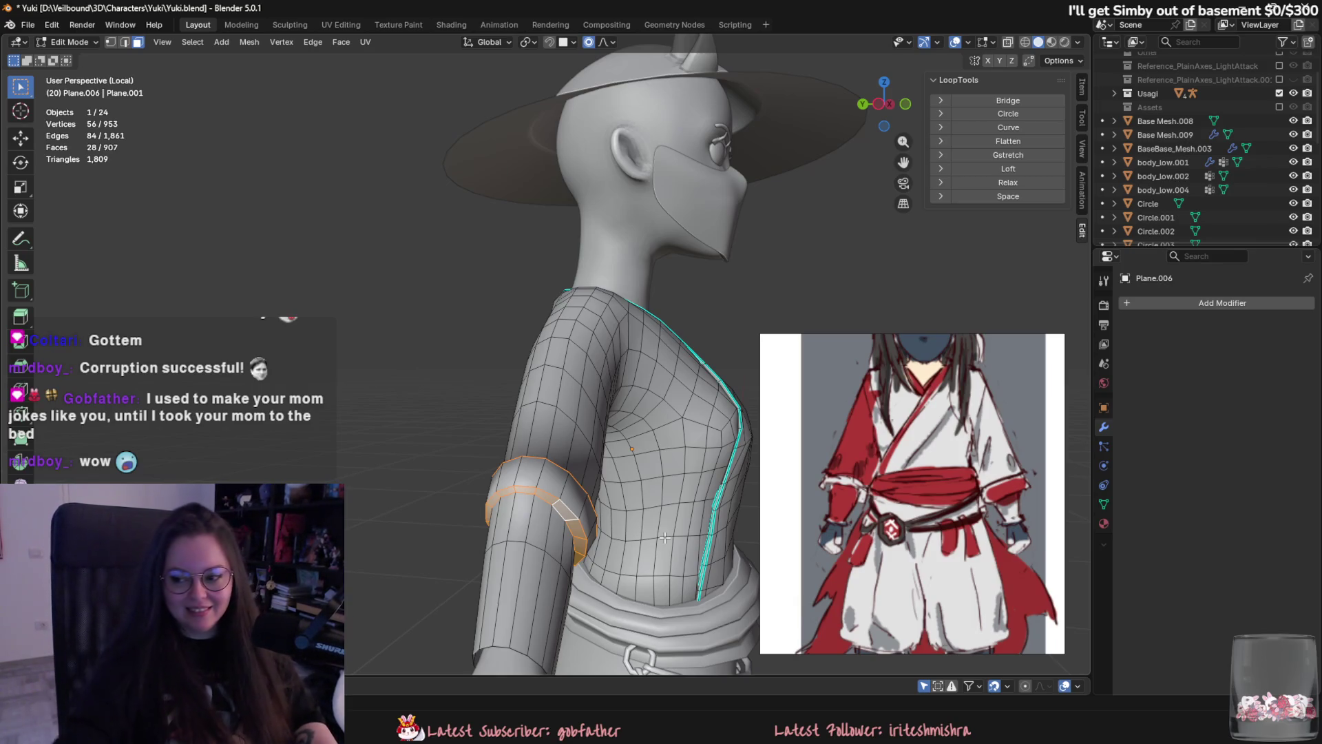
middle_click_drag(553, 483, 635, 496)
left_click(576, 491, "alt+shift")
key("g")
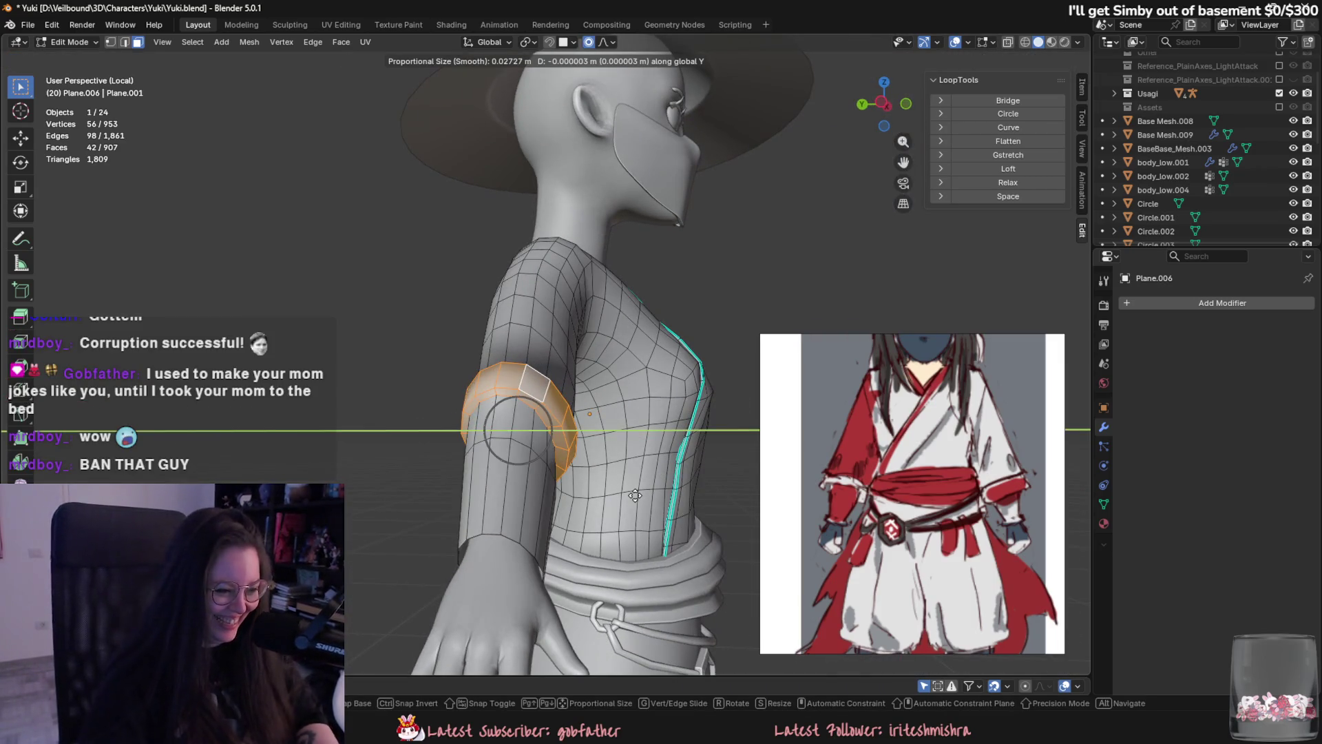
key("Escape")
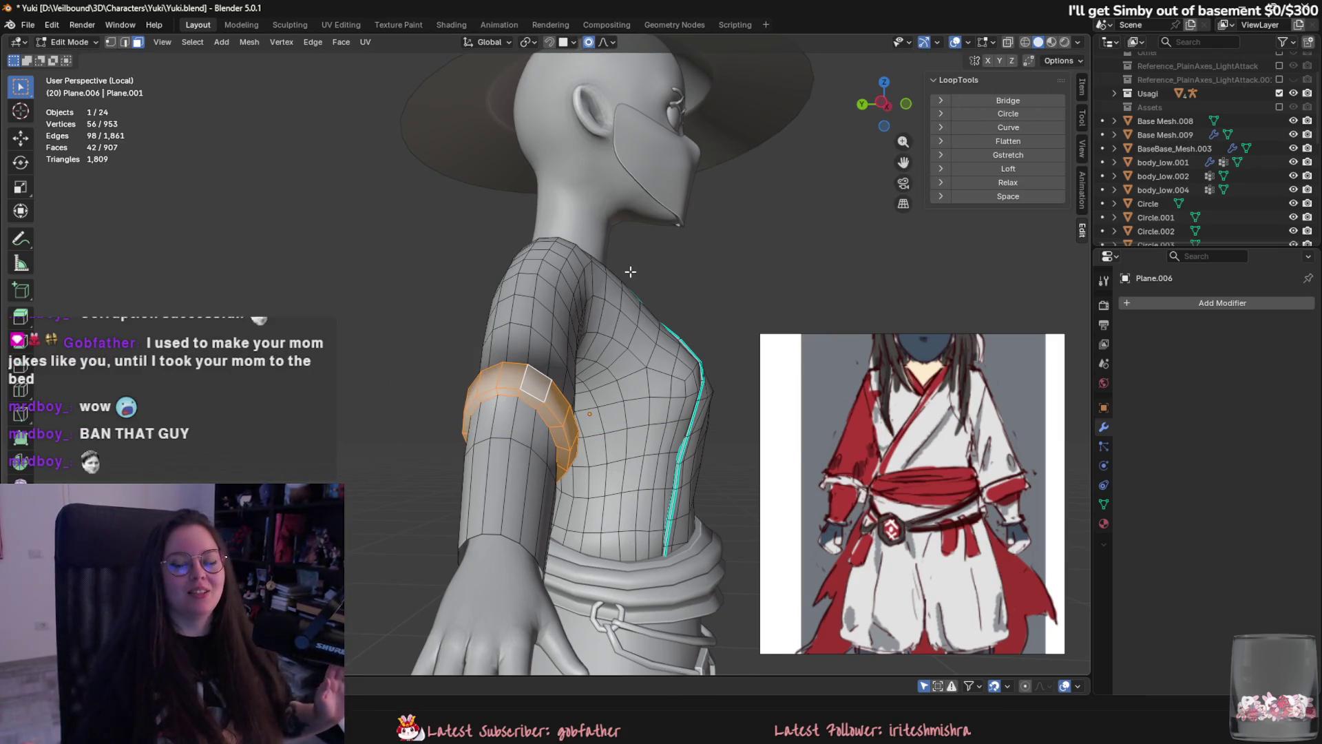
middle_click_drag(631, 271, 624, 573)
Select the edge loop at the top of the cuff band and move it.
scroll(619, 443, "up", 2)
key("2")
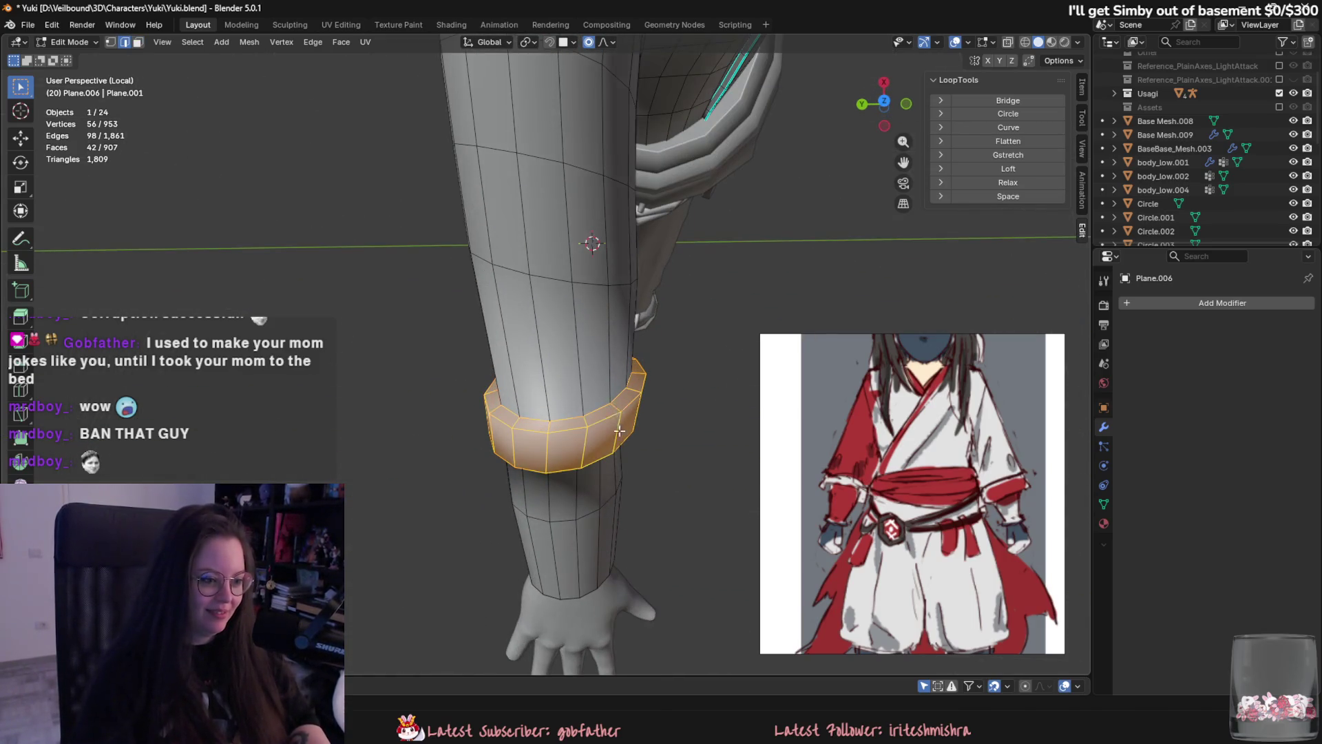
left_click(616, 399, "alt")
middle_click_drag(617, 399, 676, 475)
key("g")
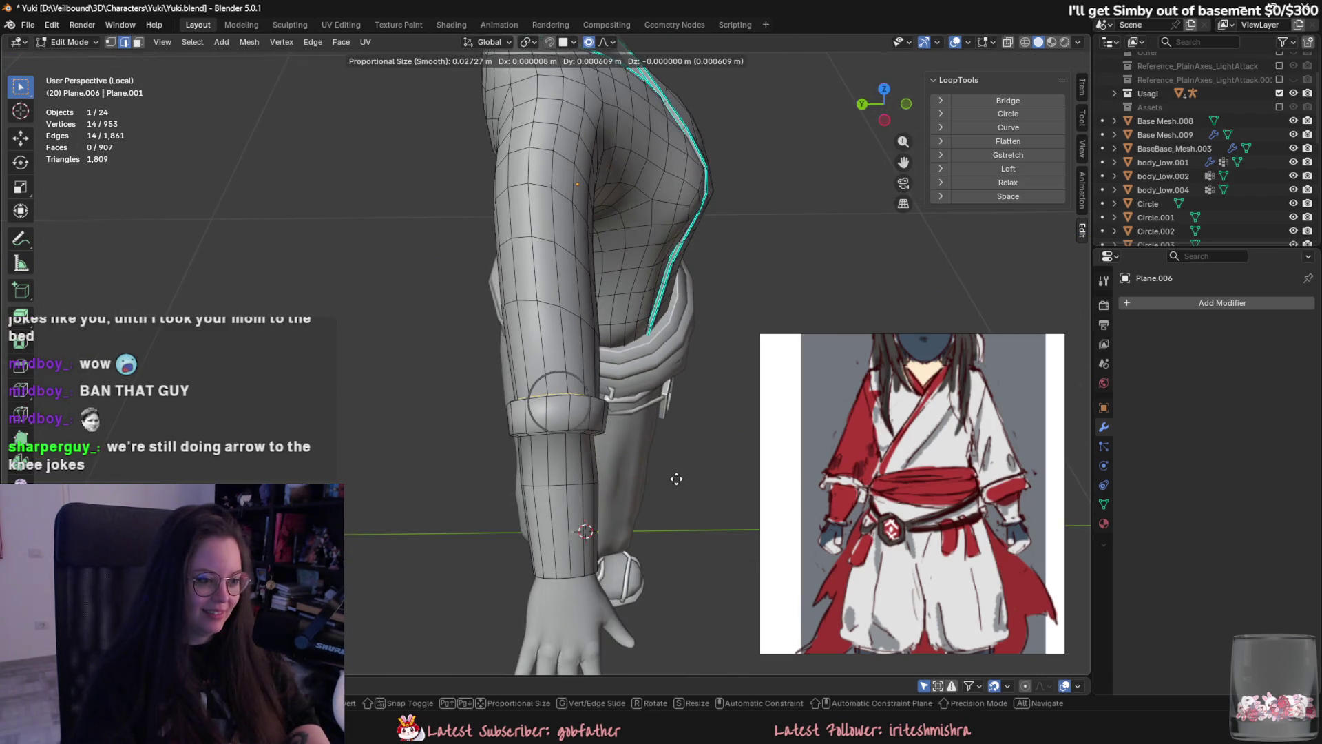
left_click(675, 479)
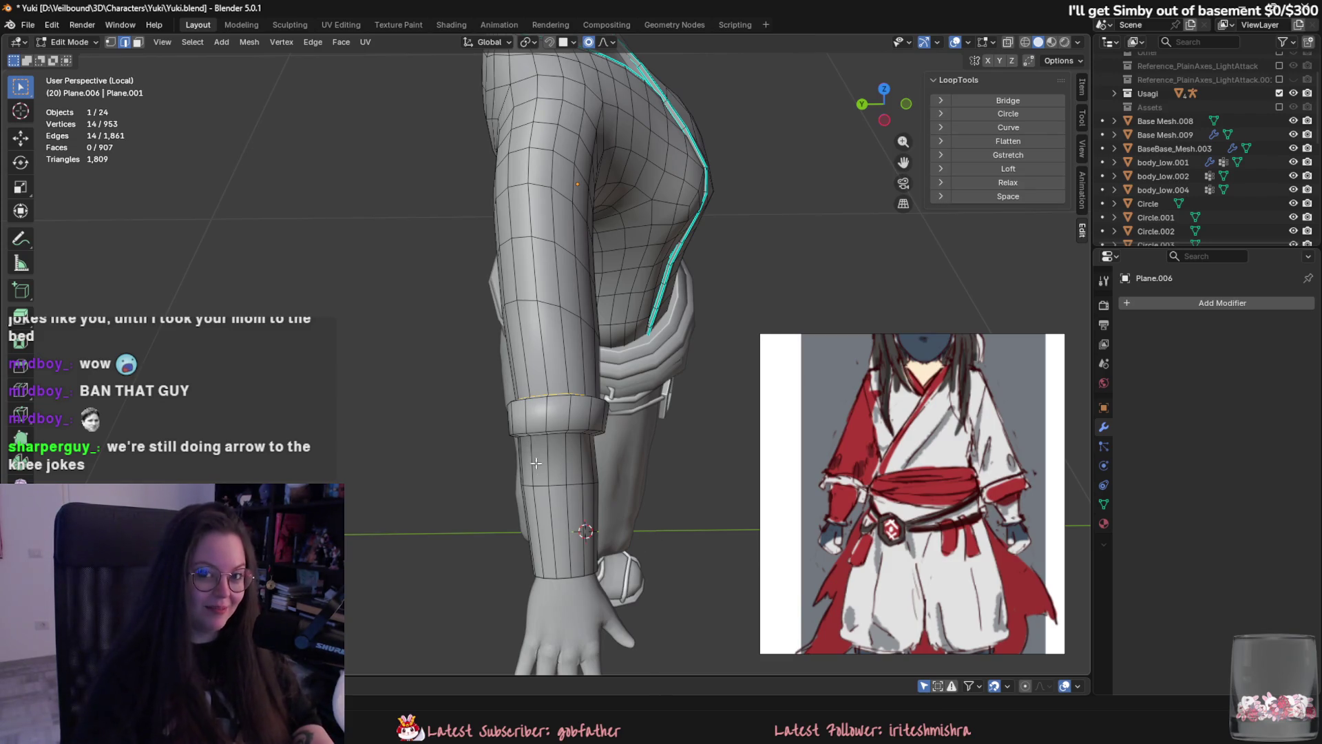
Shift the cuff loop three times with proportional falloff to fit the arm.
scroll(535, 460, "up", 5)
middle_click_drag(535, 460, 675, 544)
key("g")
left_click(668, 530)
scroll(667, 530, "down", 5)
key("g")
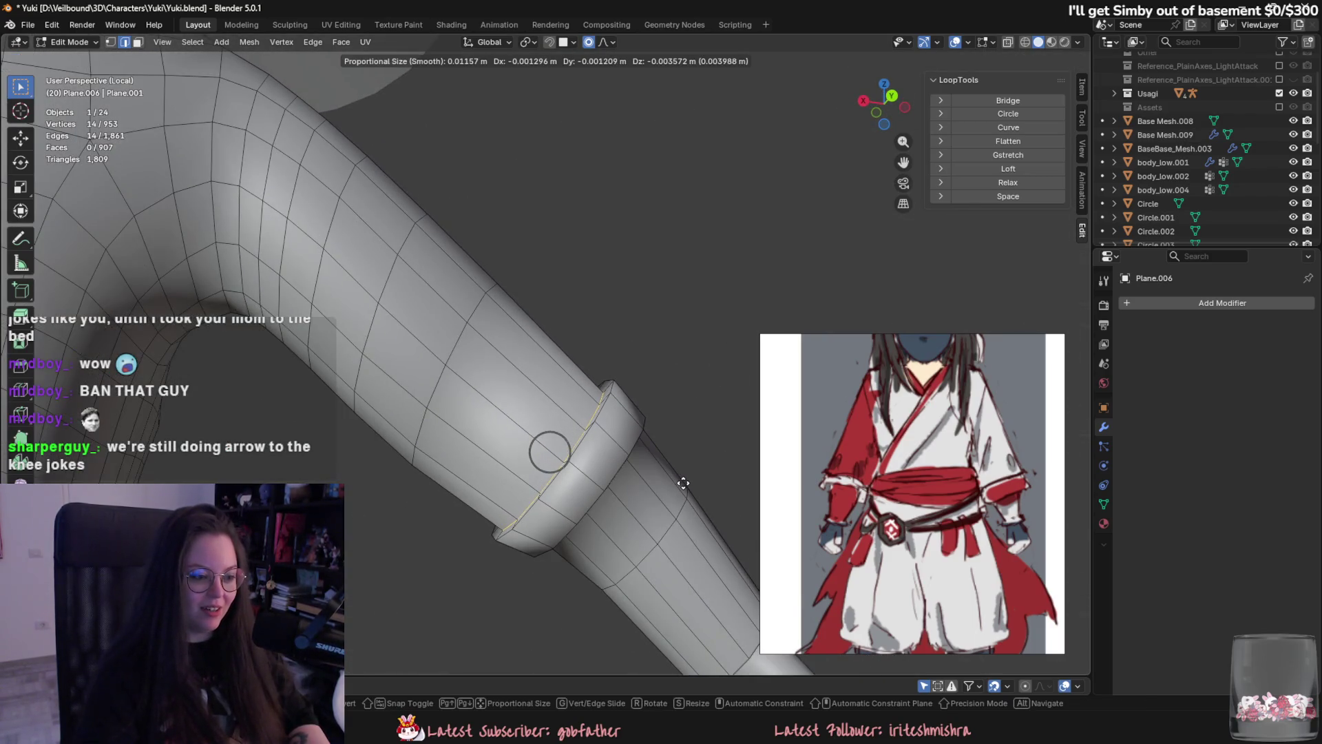
left_click(683, 482)
middle_click_drag(597, 417, 549, 458)
key("g")
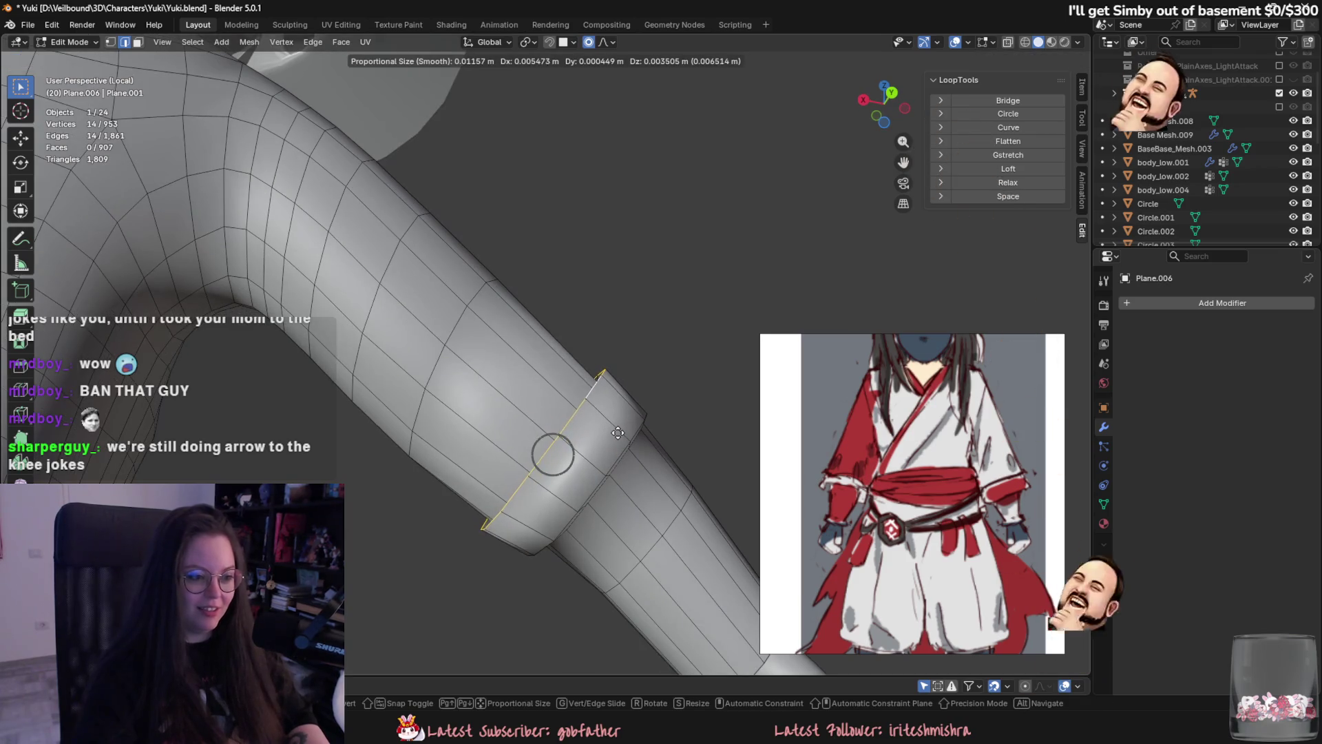
left_click(637, 443)
mouse_move(638, 442)
middle_mouse_down()
mouse_move(661, 493)
mouse_move(662, 556)
mouse_move(635, 526)
mouse_move(601, 521)
mouse_move(548, 435)
mouse_move(617, 526)
mouse_move(585, 454)
middle_mouse_up()
Select the cuff face loop and move it along the Y axis.
key("3")
left_click(547, 435, "alt")
key("g")
key("x")
key("y")
scroll(616, 527, "down", 5)
left_click(613, 527)
Select a forearm edge loop and inspect the arm, cancelling a trial soft move.
key("2")
left_click(585, 451, "alt")
scroll(659, 581, "up", 3)
mouse_move(658, 580)
middle_mouse_down()
mouse_move(682, 563)
mouse_move(613, 507)
middle_mouse_up()
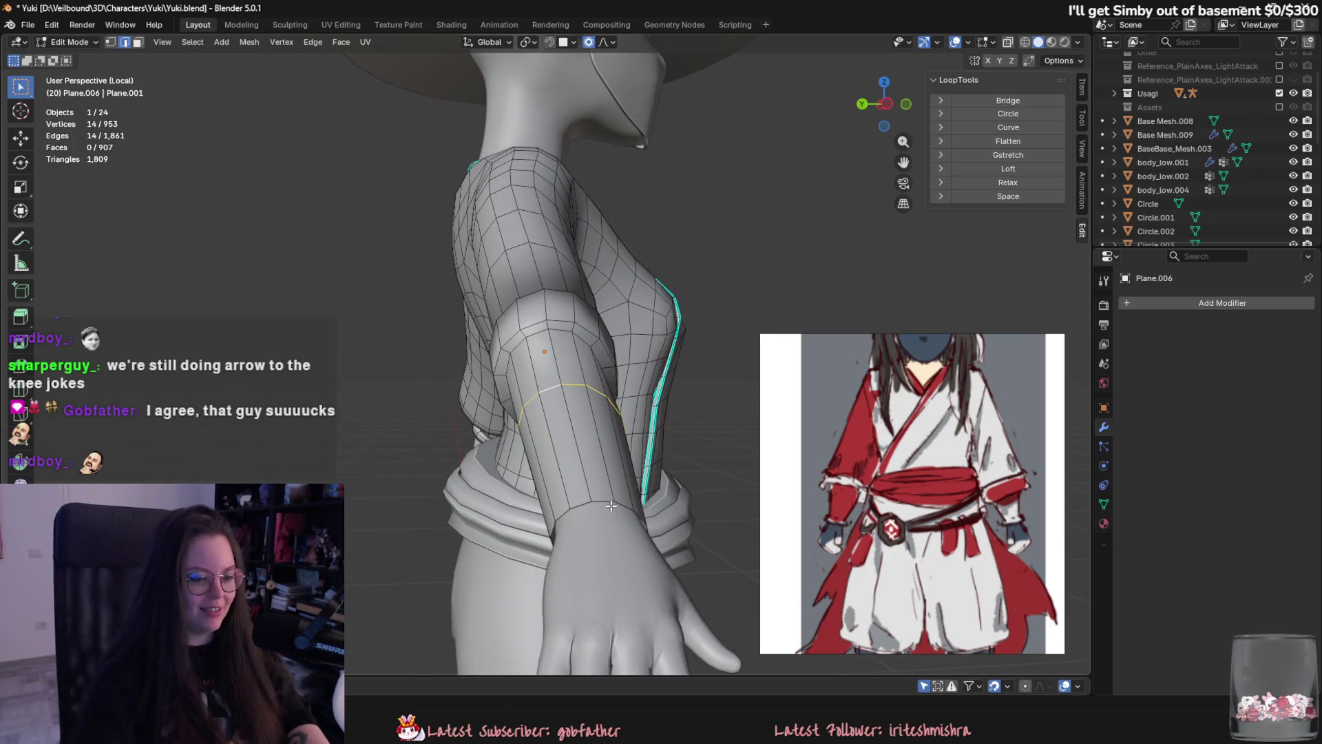
mouse_move(607, 565)
middle_mouse_down()
mouse_move(644, 531)
mouse_move(557, 437)
mouse_move(544, 482)
mouse_move(569, 458)
mouse_move(579, 507)
middle_mouse_up()
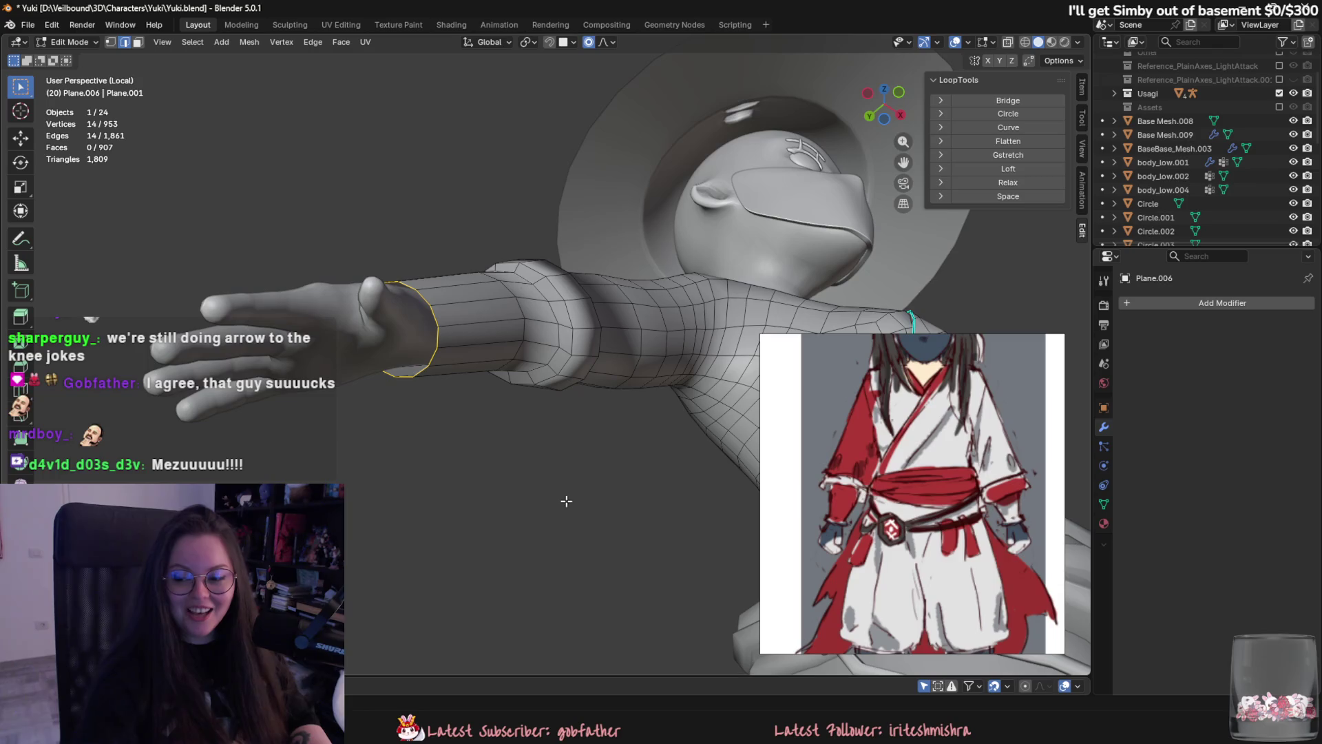
mouse_move(494, 499)
middle_mouse_down()
mouse_move(516, 516)
mouse_move(551, 441)
mouse_move(560, 394)
mouse_move(542, 268)
mouse_move(562, 307)
mouse_move(571, 502)
middle_mouse_up()
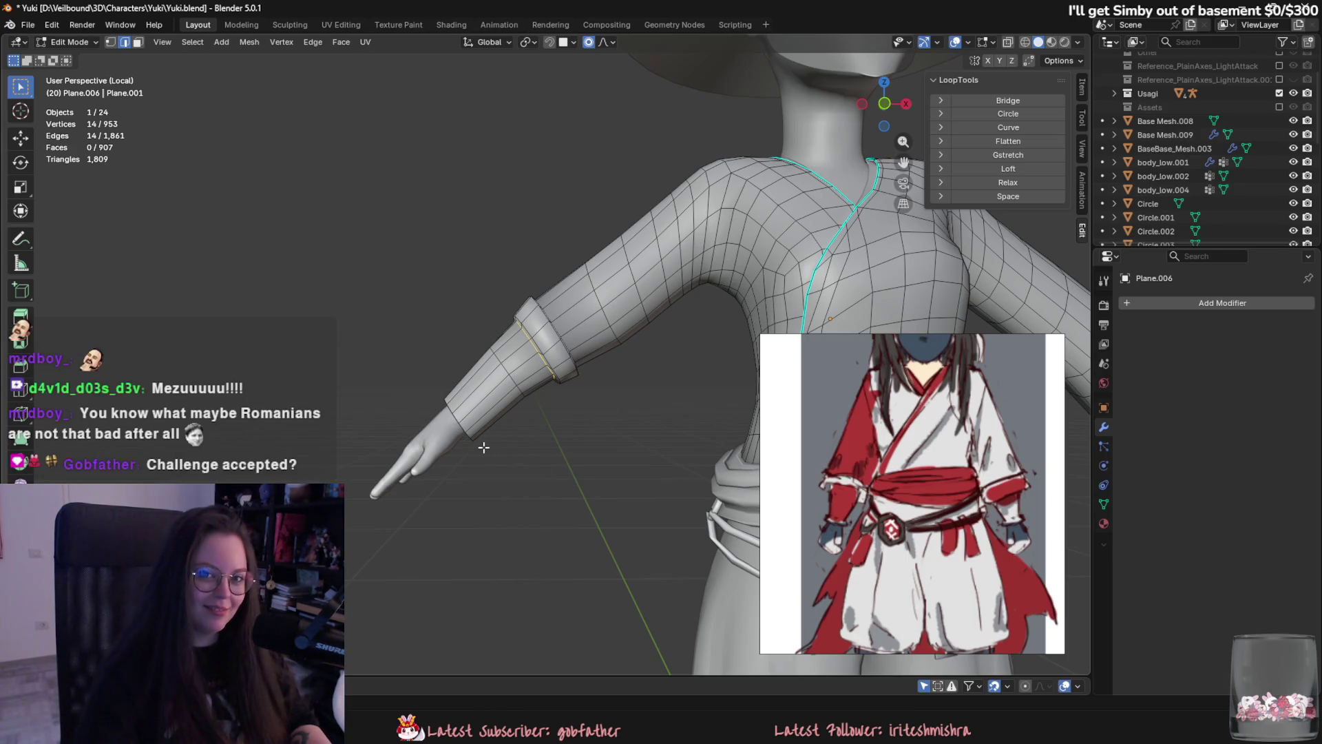
mouse_move(477, 454)
middle_mouse_down()
mouse_move(535, 544)
mouse_move(573, 550)
middle_mouse_up()
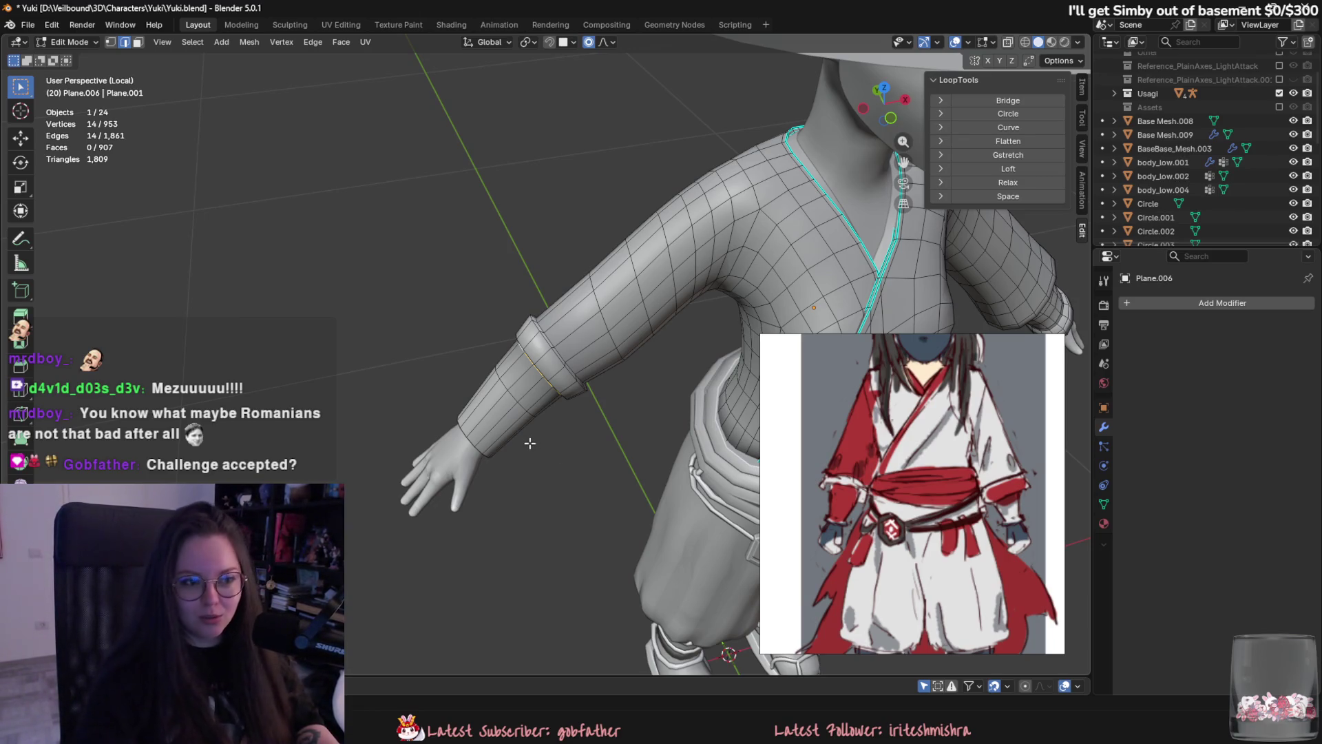
mouse_move(566, 517)
middle_mouse_down()
mouse_move(685, 546)
mouse_move(562, 453)
mouse_move(585, 410)
mouse_move(613, 399)
middle_mouse_up()
key("g")
right_click(616, 397)
middle_click_drag(618, 444, 638, 495)
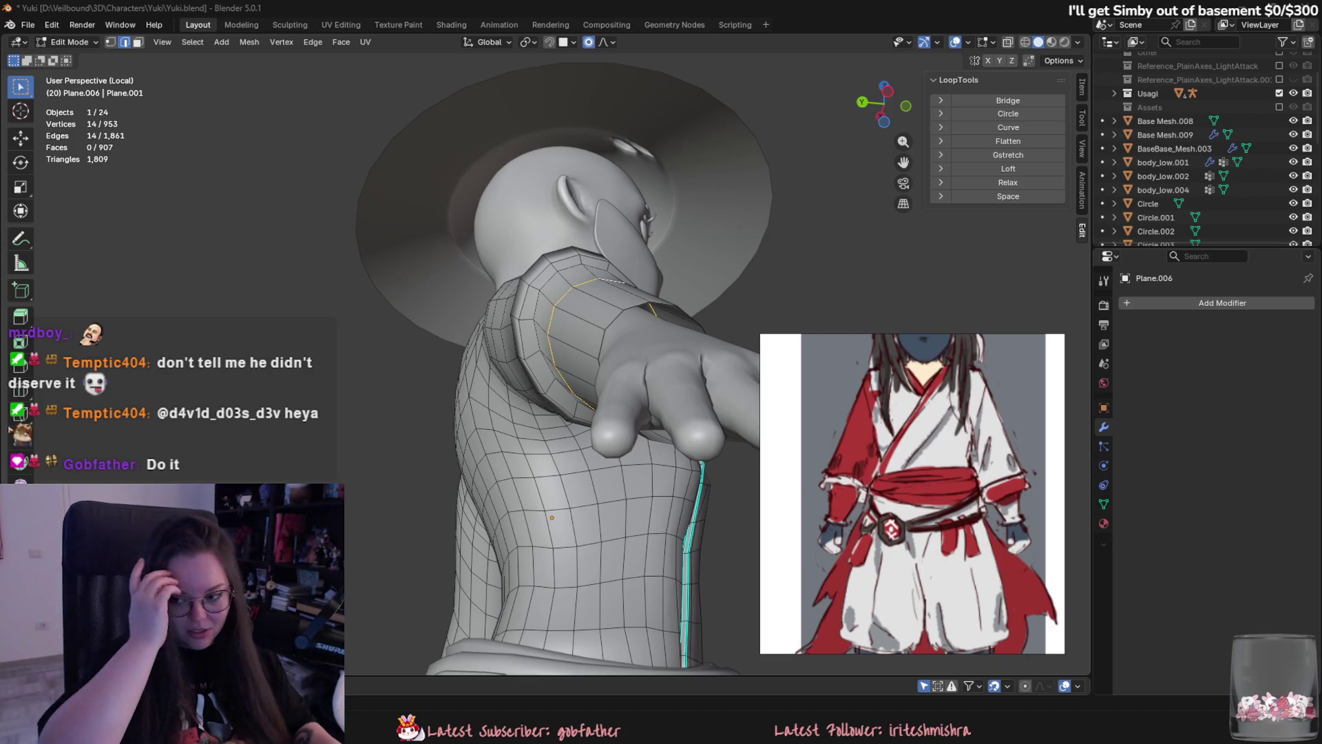
Nudge the selected forearm edge loop along the Y axis.
mouse_move(863, 179)
middle_mouse_down()
mouse_move(785, 318)
mouse_move(640, 372)
middle_mouse_up()
scroll(640, 372, "up", 3)
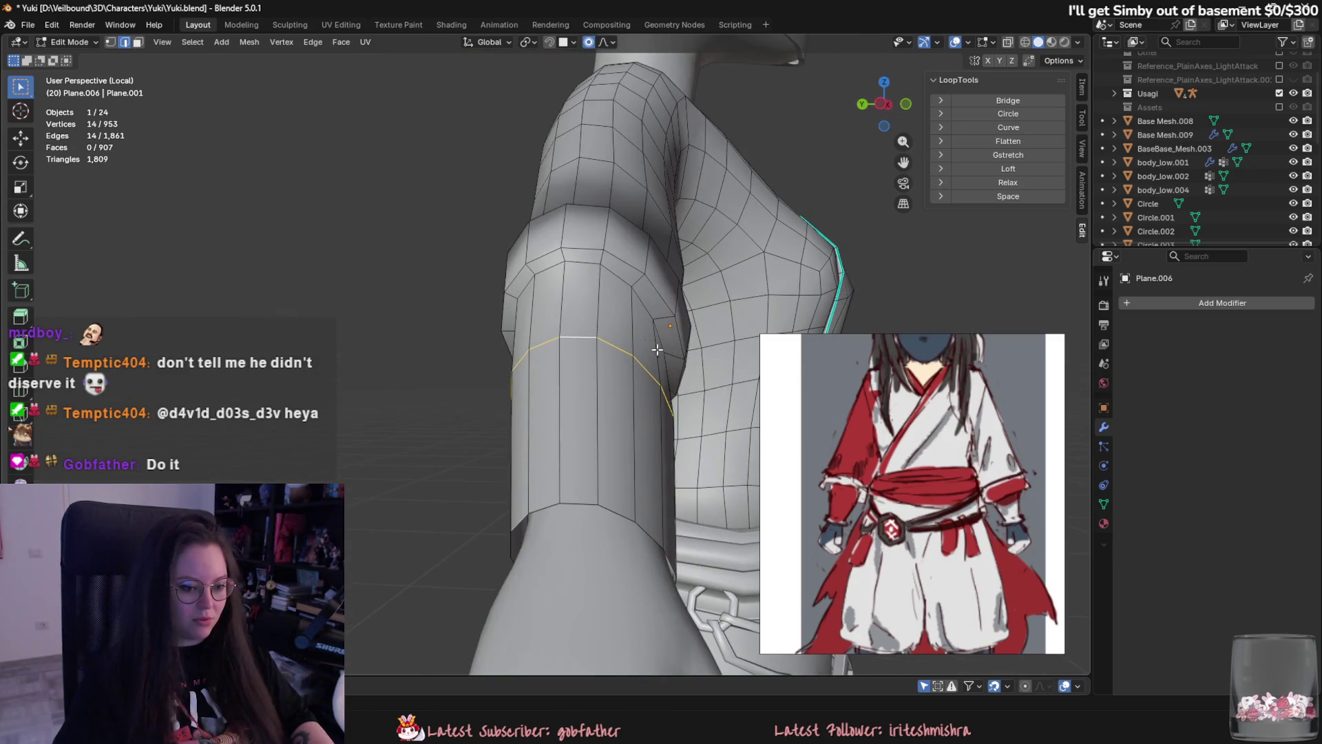
scroll(928, 538, "down", 2)
scroll(928, 538, "up", 3)
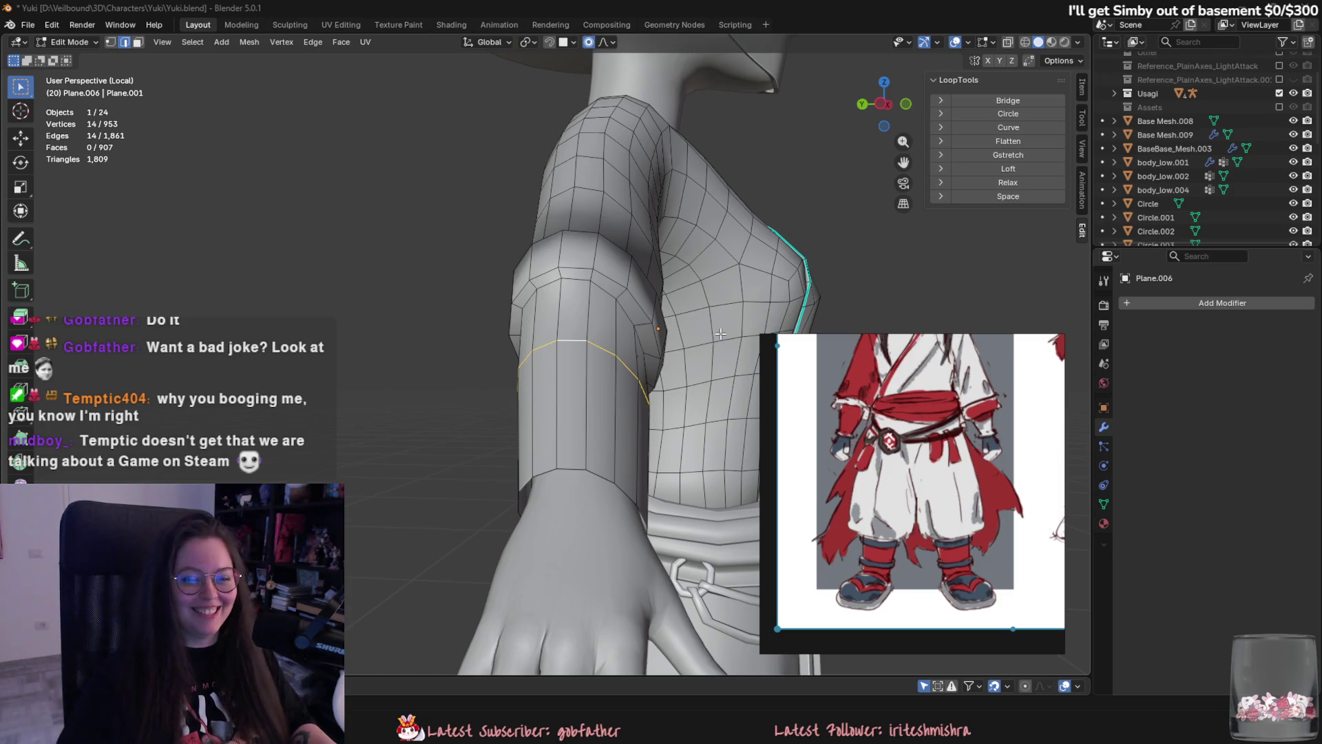
mouse_move(688, 411)
middle_mouse_down()
mouse_move(669, 326)
mouse_move(591, 389)
mouse_move(688, 354)
mouse_move(746, 275)
mouse_move(731, 245)
middle_mouse_up()
key("g")
right_click(673, 323)
key("g")
key("y")
left_click(672, 352)
Scale the forearm edge loop slightly smaller on its local axes, then switch to the Steam window.
key("s")
key("x")
key("x")
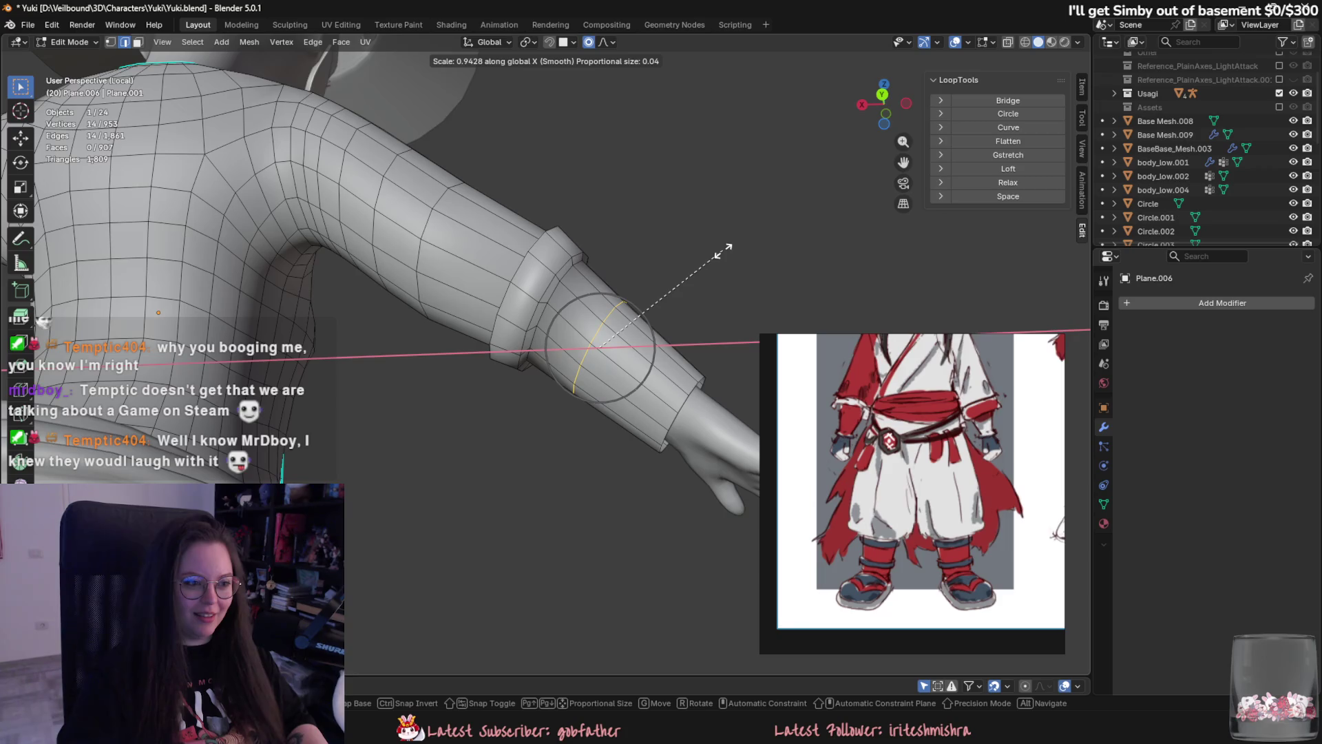
key("y")
key("z")
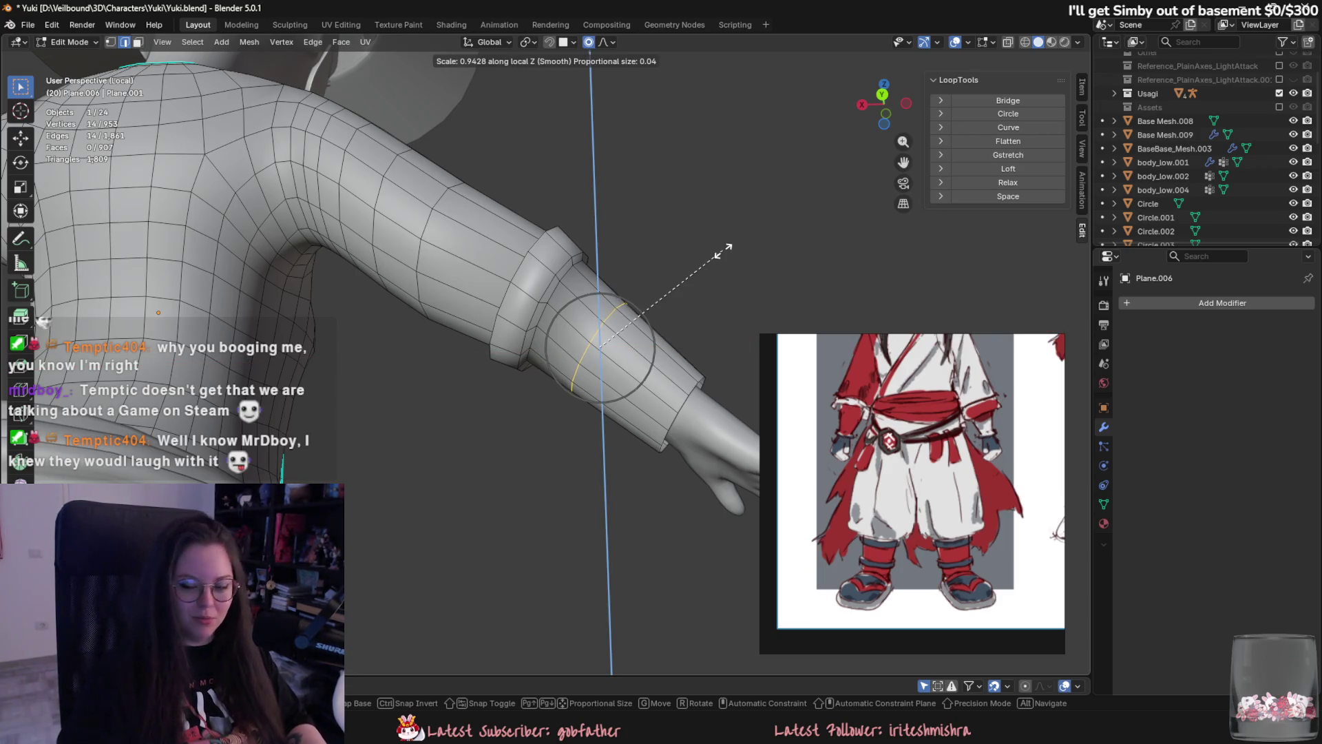
left_click(723, 252)
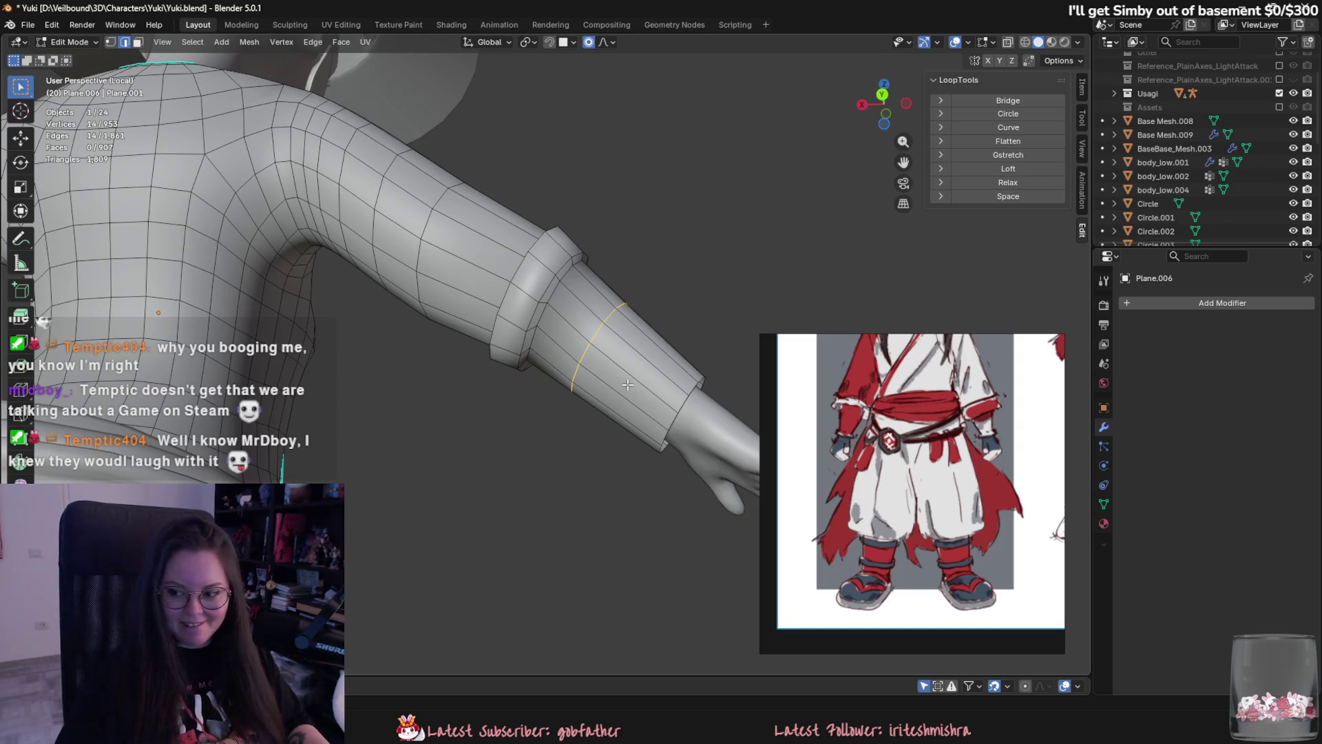
mouse_move(627, 384)
middle_mouse_down()
mouse_move(597, 552)
mouse_move(549, 519)
mouse_move(539, 378)
mouse_move(632, 373)
middle_mouse_up()
scroll(613, 537, "up", 3)
key("s")
key("Escape")
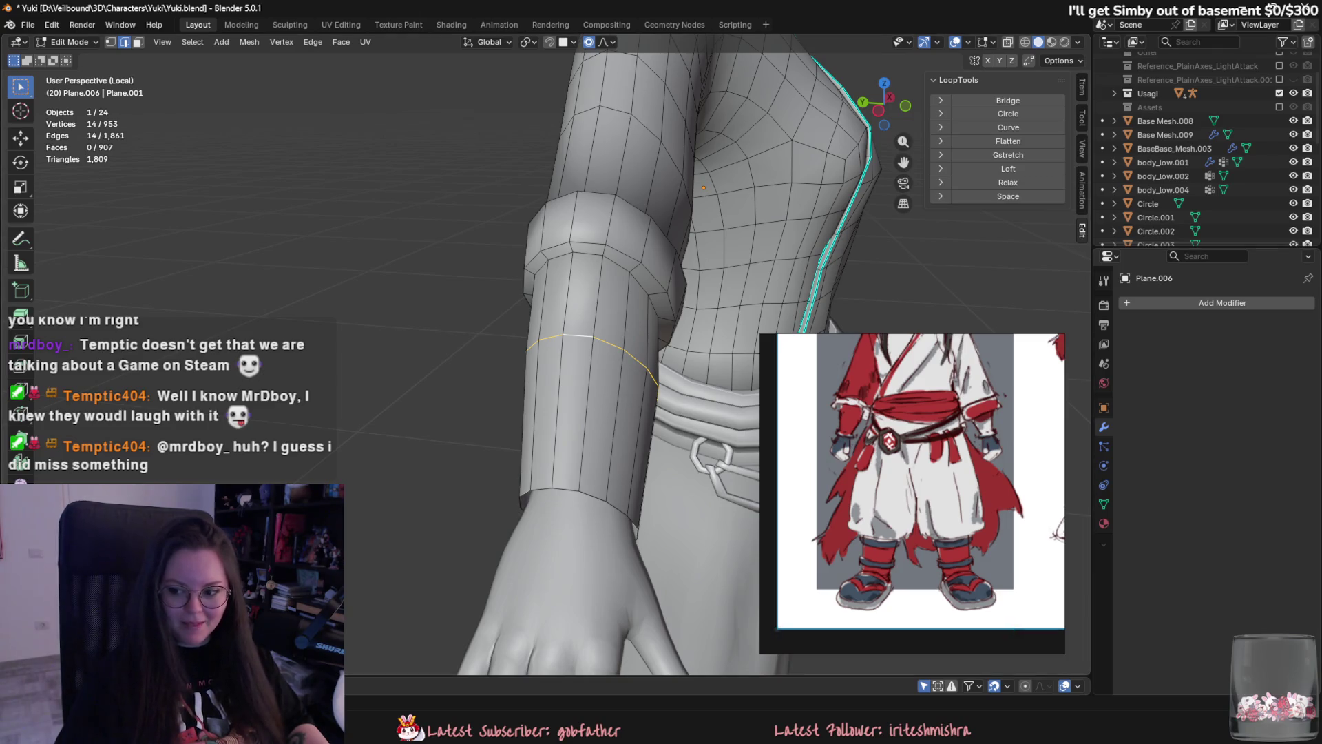
key("alt+Tab")
left_click(838, 82)
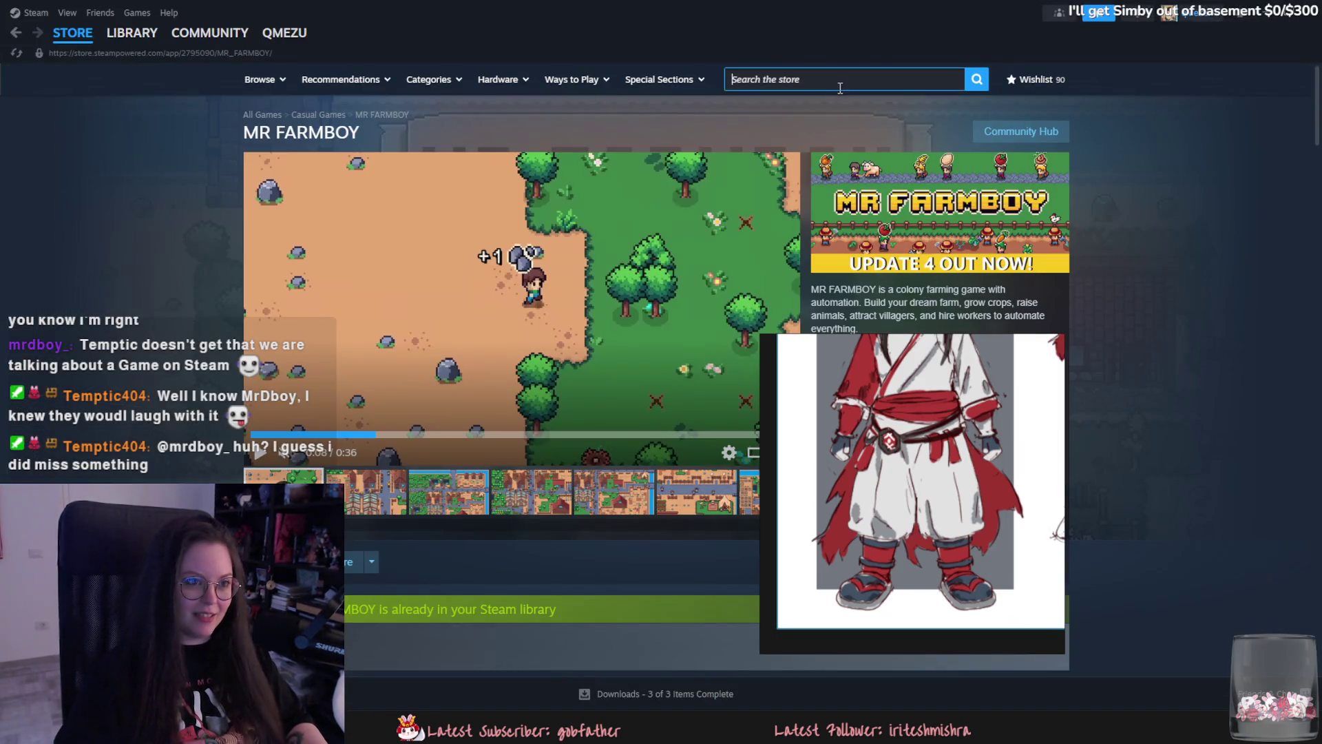
type("your mom")
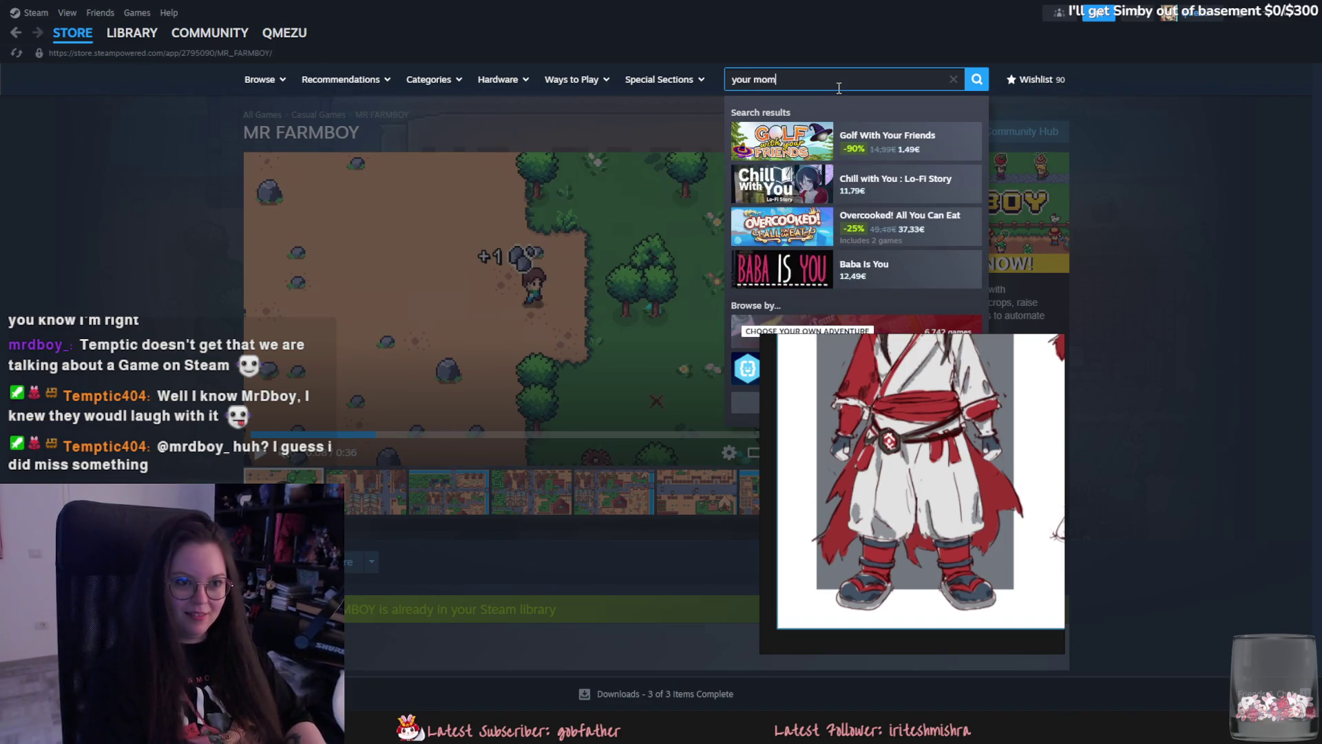
left_click(817, 149)
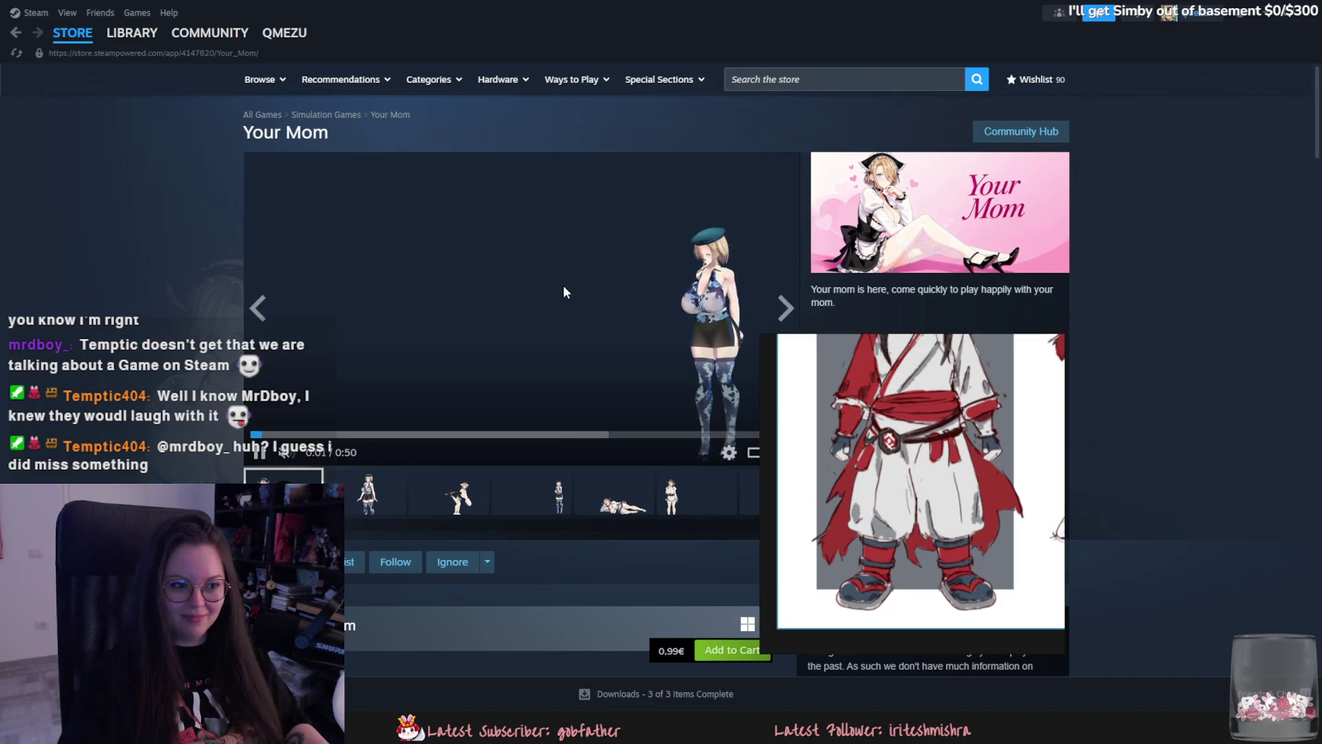
key("alt+Left")
key("alt+Tab")
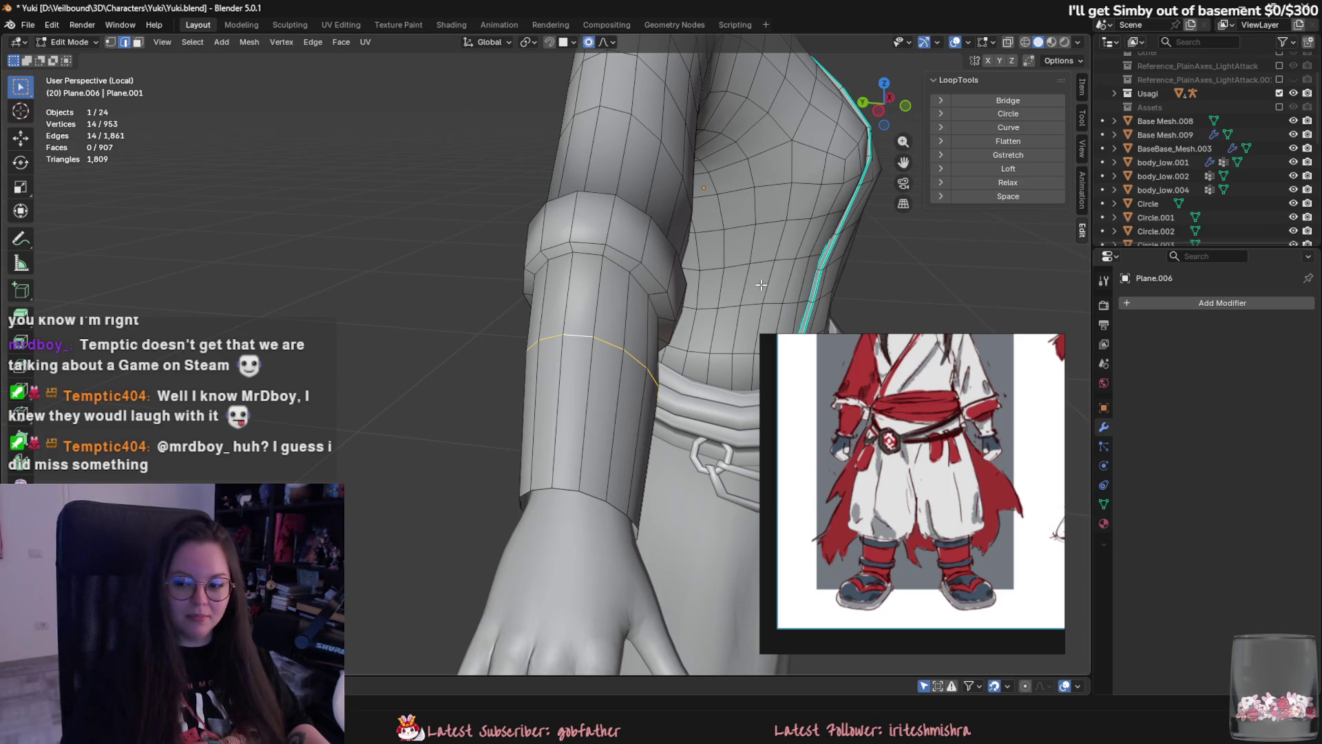
Scale the cuff loop along Z, then along global X, to narrow the wrist opening.
scroll(595, 329, "down", 5)
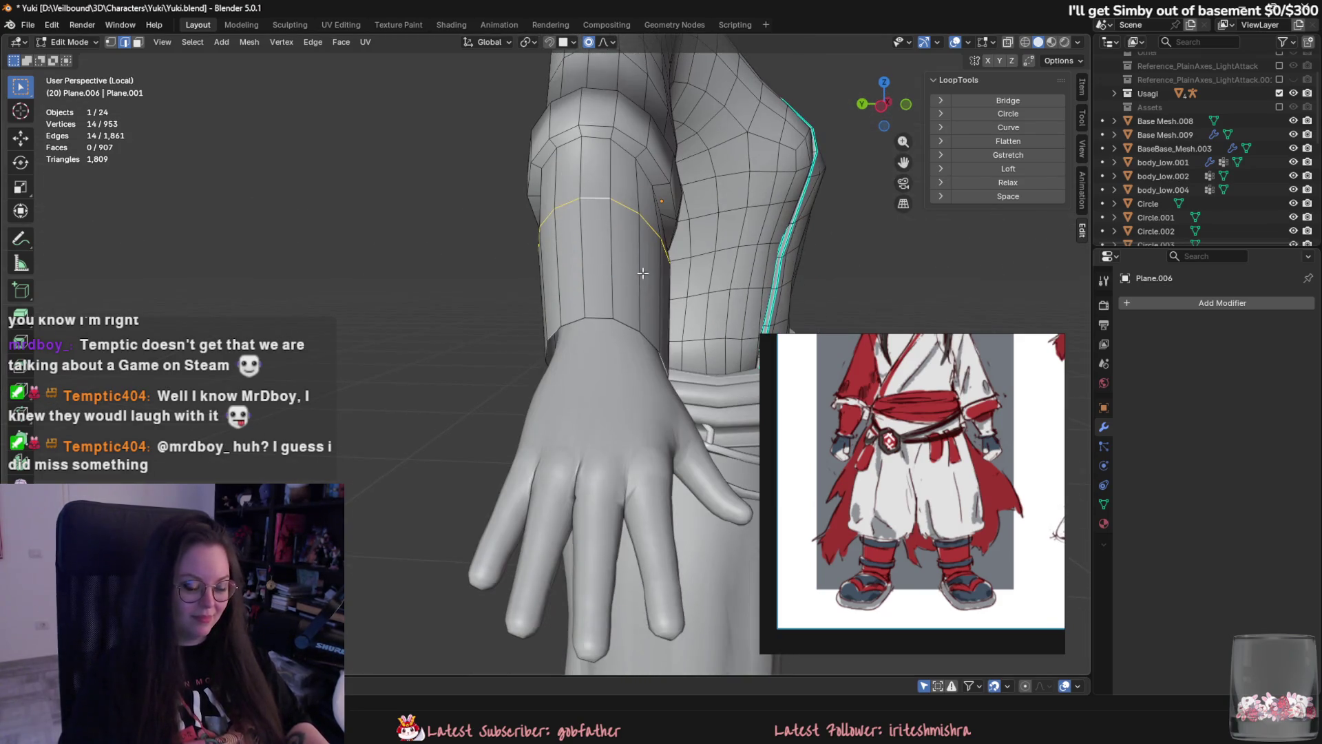
middle_click_drag(684, 322, 577, 487)
key("s")
key("z")
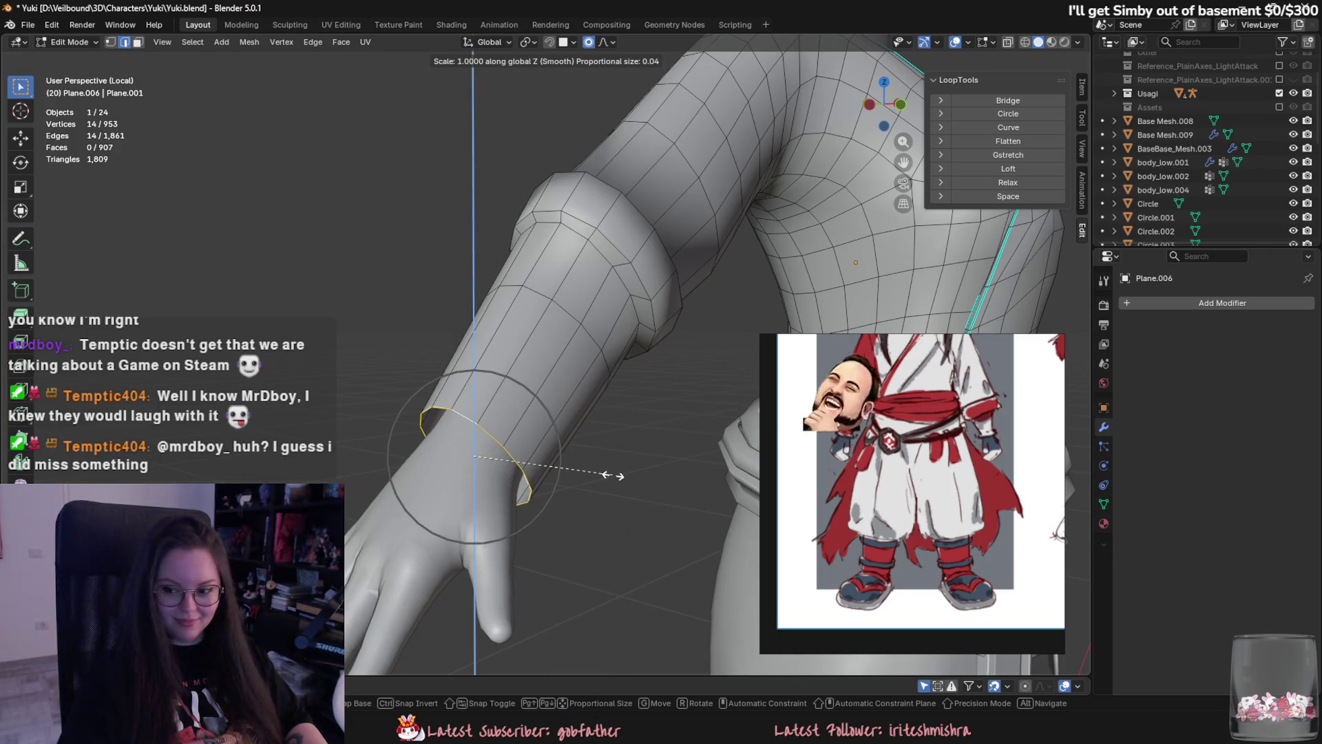
left_click(575, 471)
middle_click_drag(575, 471, 675, 464)
key("s")
key("y")
key("x")
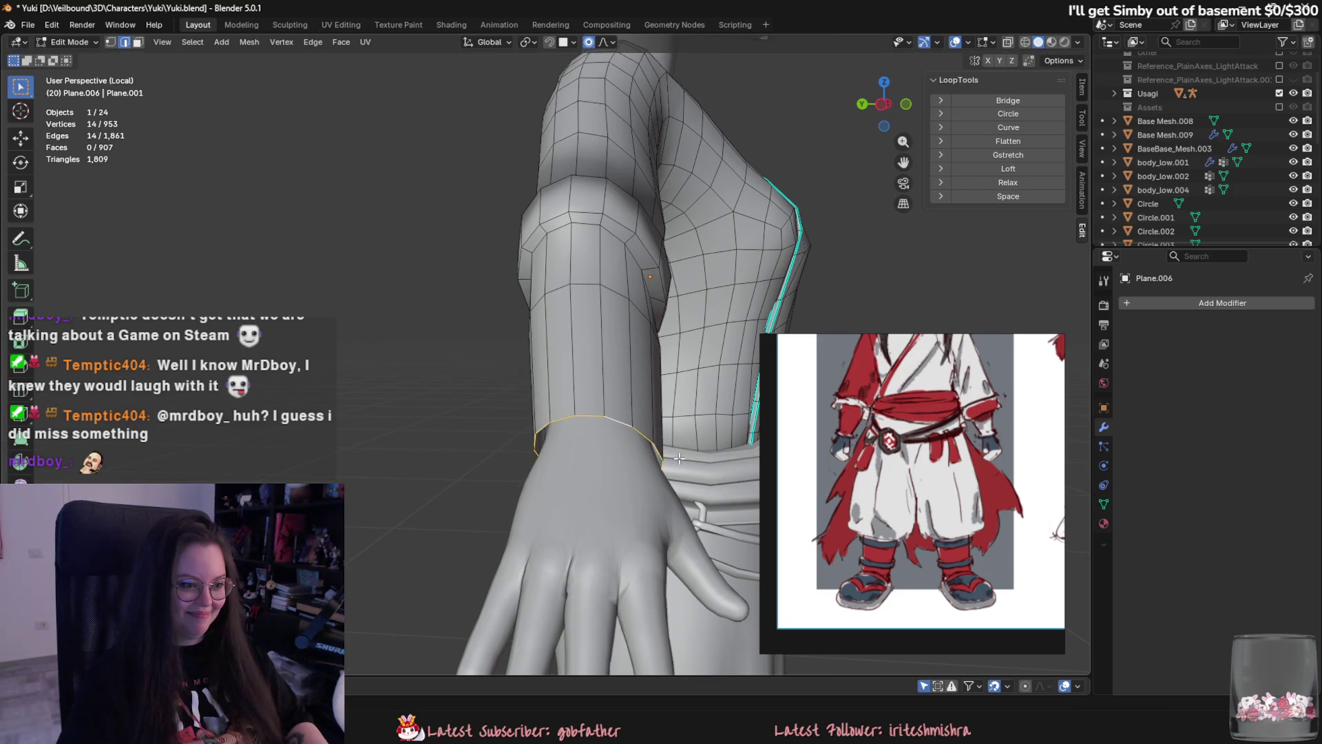
left_click(675, 457)
Select the cuff edge loop, scale it down twice more, and toggle out of and back into Edit Mode.
mouse_move(675, 457)
middle_mouse_down()
mouse_move(653, 492)
mouse_move(496, 478)
mouse_move(443, 540)
mouse_move(443, 376)
mouse_move(468, 365)
mouse_move(531, 418)
mouse_move(527, 387)
middle_mouse_up()
scroll(653, 491, "down", 4)
scroll(464, 502, "up", 5)
left_click(443, 376, "alt")
key("s")
left_click(481, 360)
key("s")
left_click(482, 360)
key("Tab")
scroll(531, 419, "down", 3)
key("Tab")
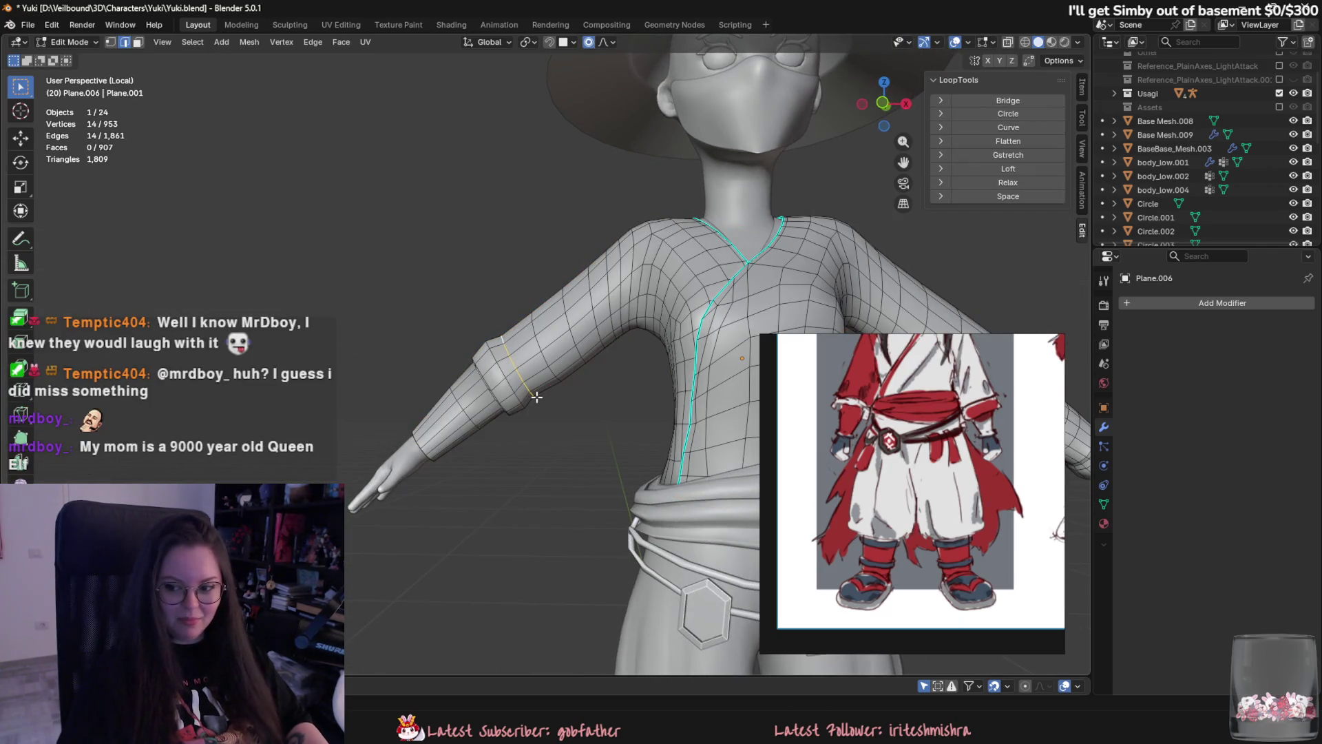
scroll(537, 397, "up", 2)
middle_click_drag(537, 397, 610, 376, "shift")
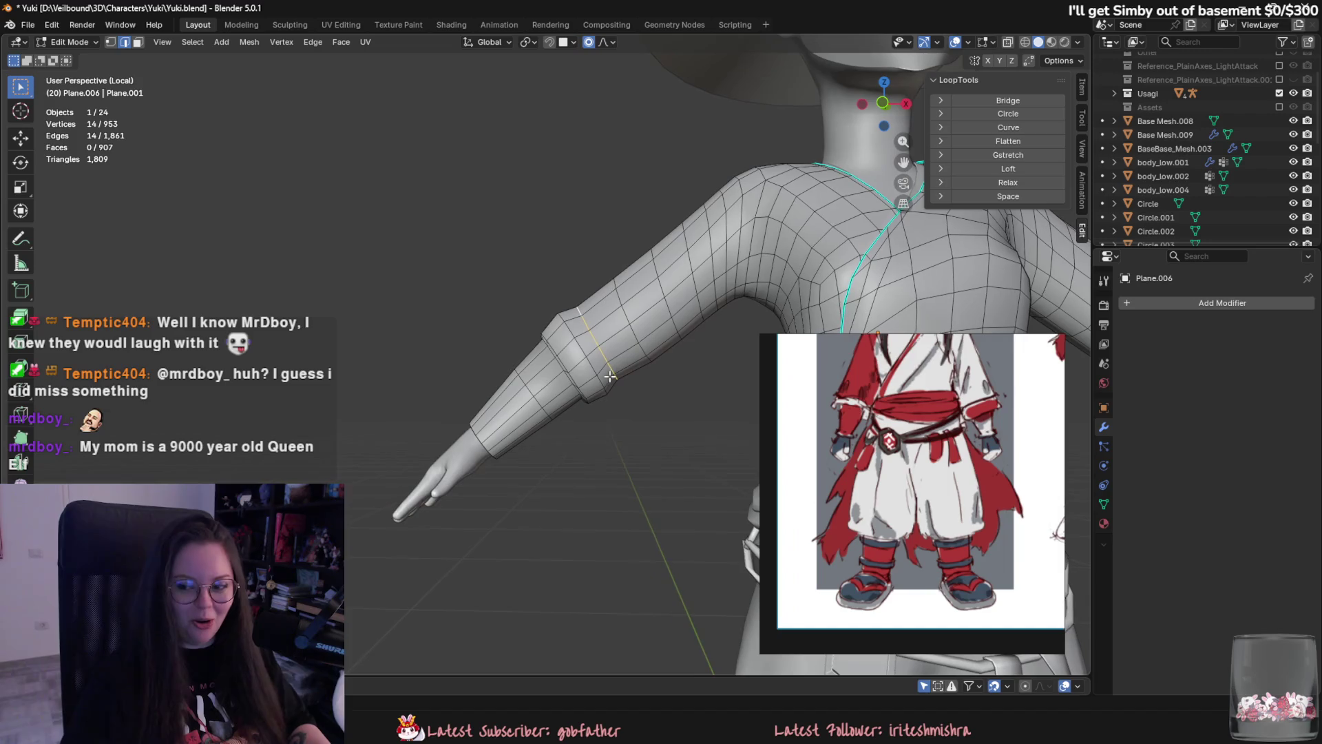
middle_click_drag(497, 349, 468, 375)
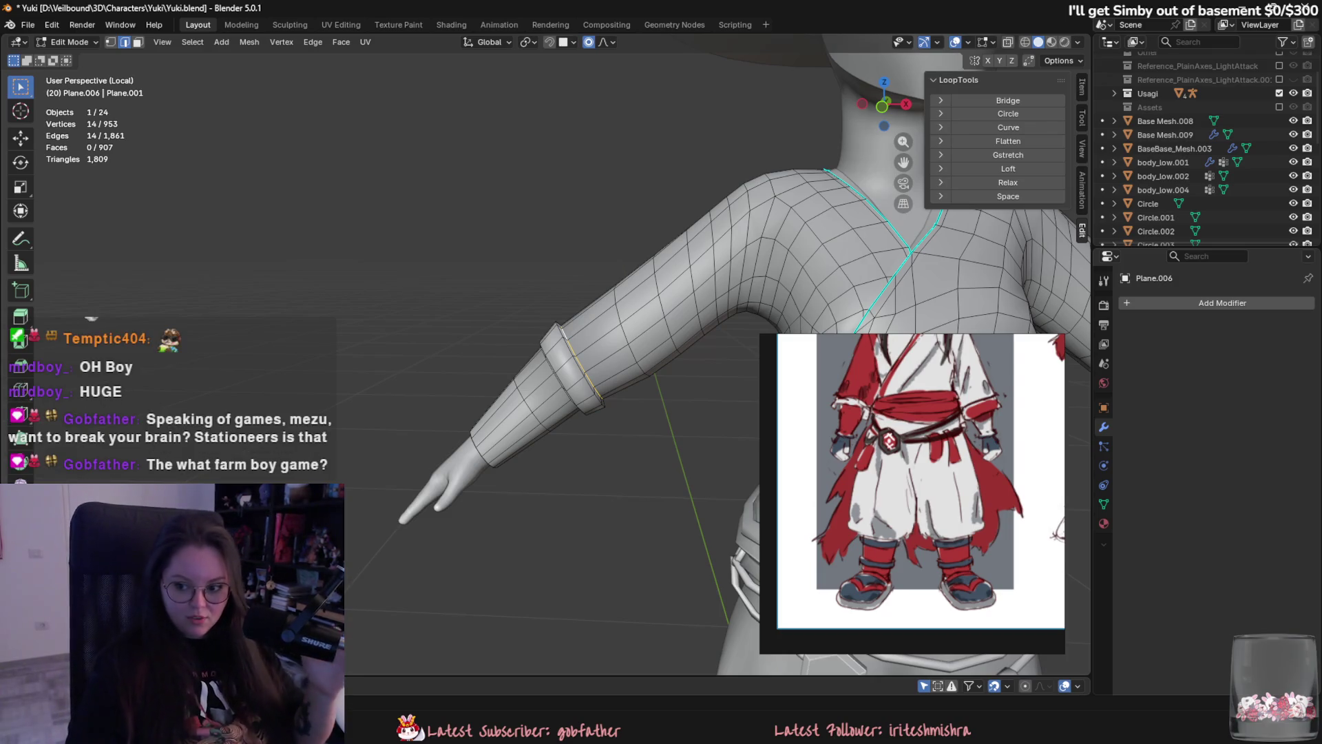
On the MR FARMBOY store page, move the reference art right, shrink it, and play then pause the trailer.
key("alt+Tab")
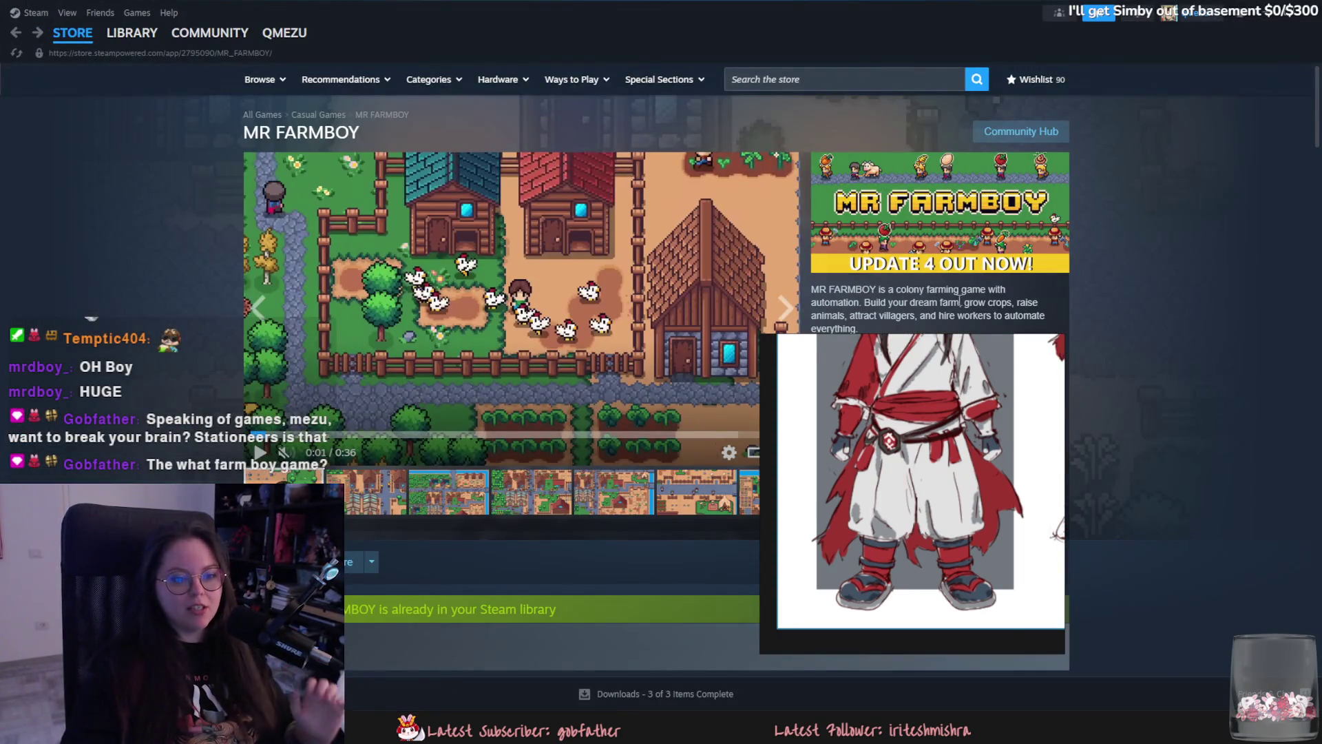
left_click_drag(913, 348, 1128, 364)
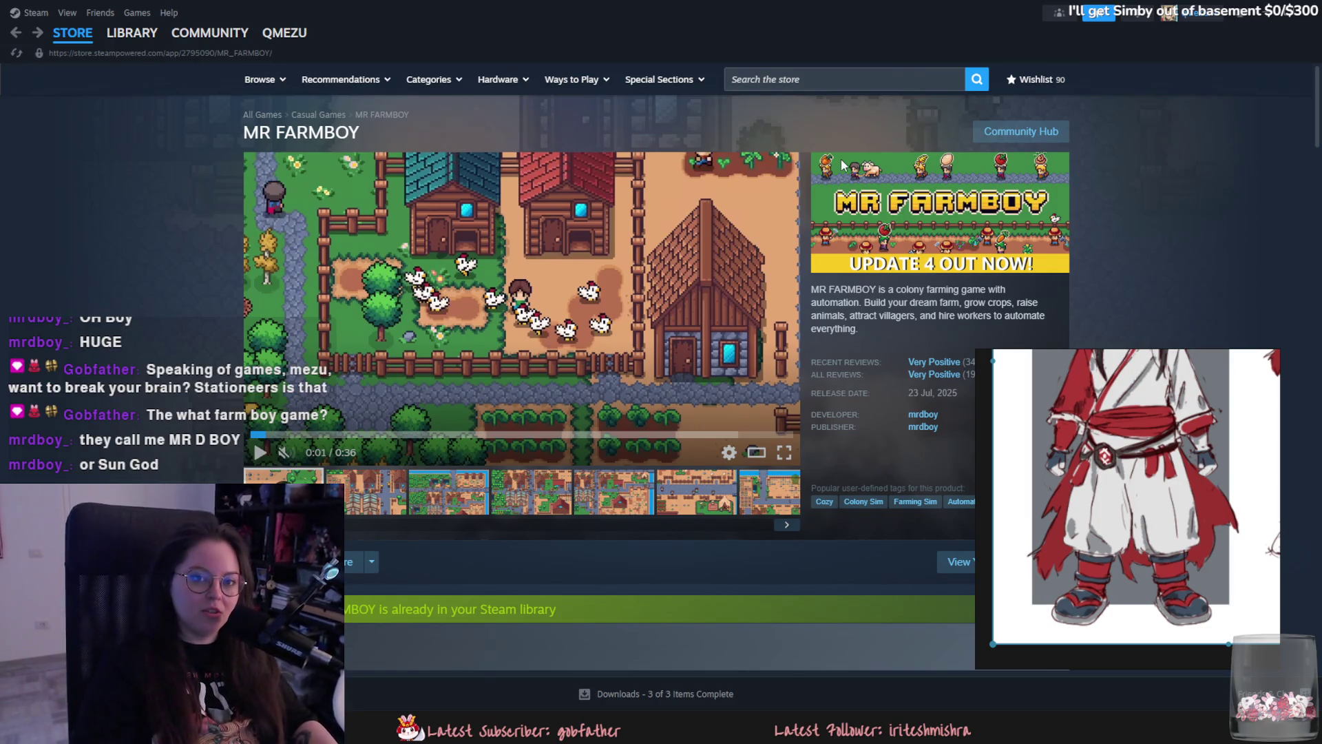
mouse_move(1050, 349)
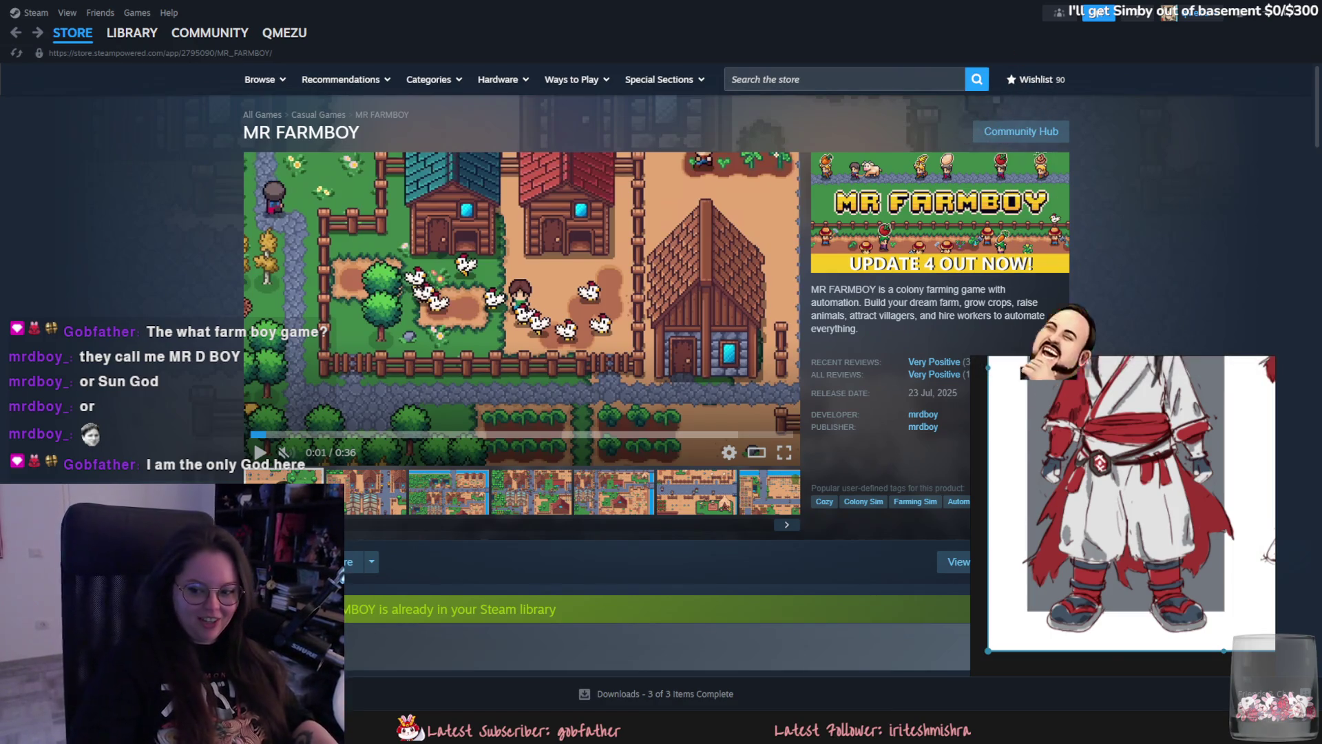
left_click_drag(971, 358, 1060, 378)
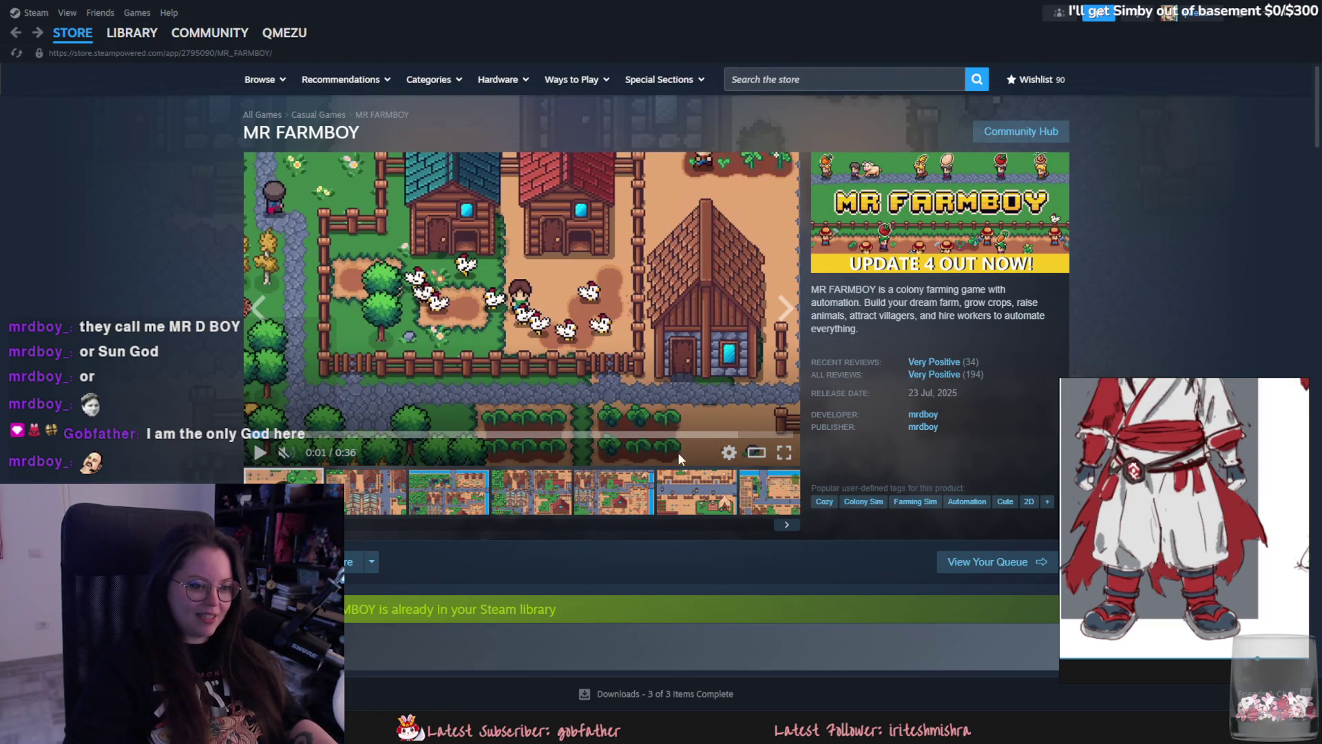
left_click(571, 299)
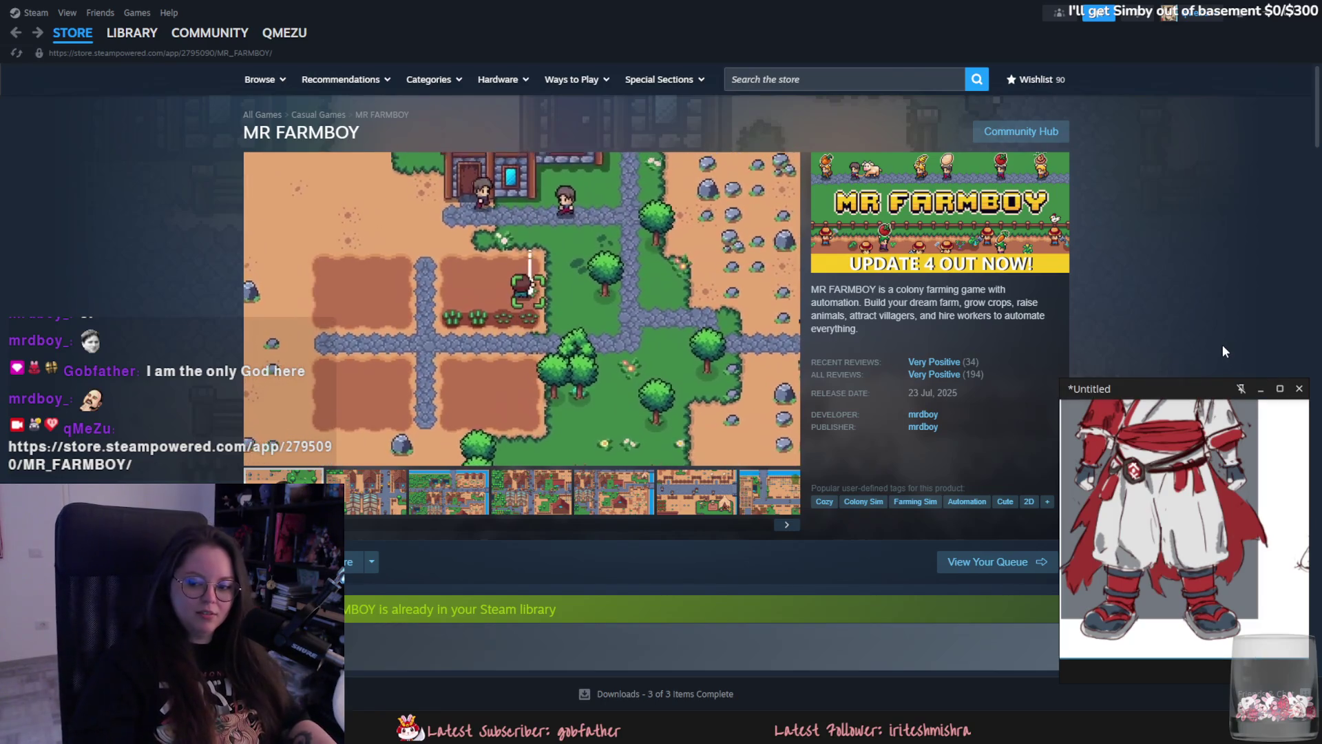
left_click(268, 457)
Back in Blender, zoom on the arm and nudge the cuff ring with proportional falloff.
left_click(1262, 9)
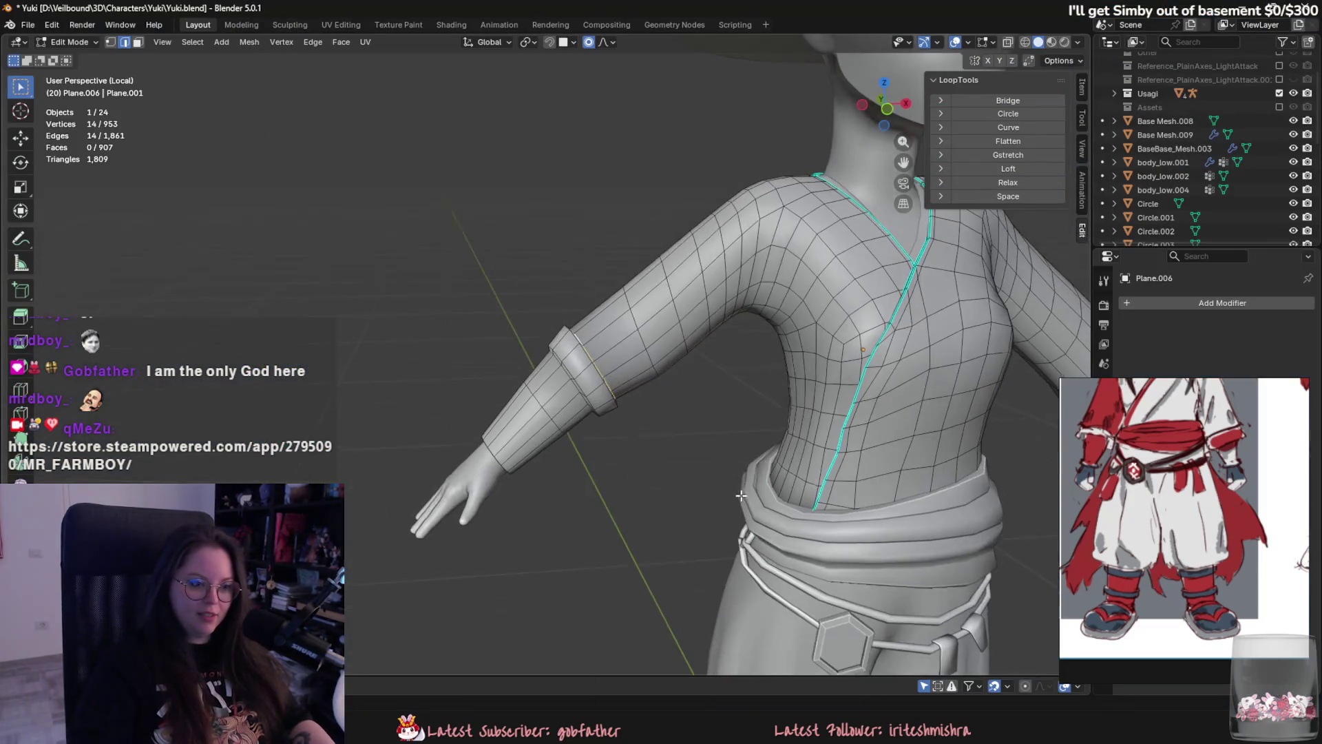
scroll(699, 478, "up", 2)
scroll(708, 464, "up", 3)
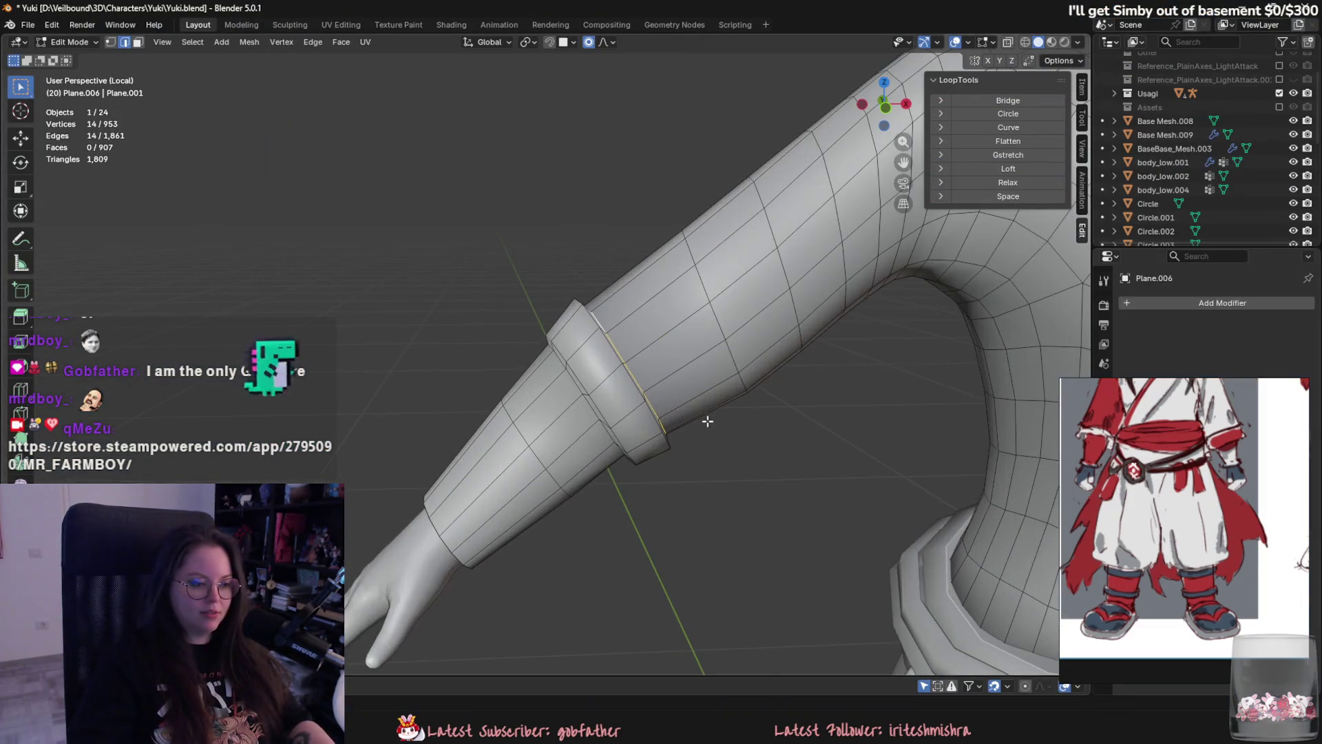
key("g")
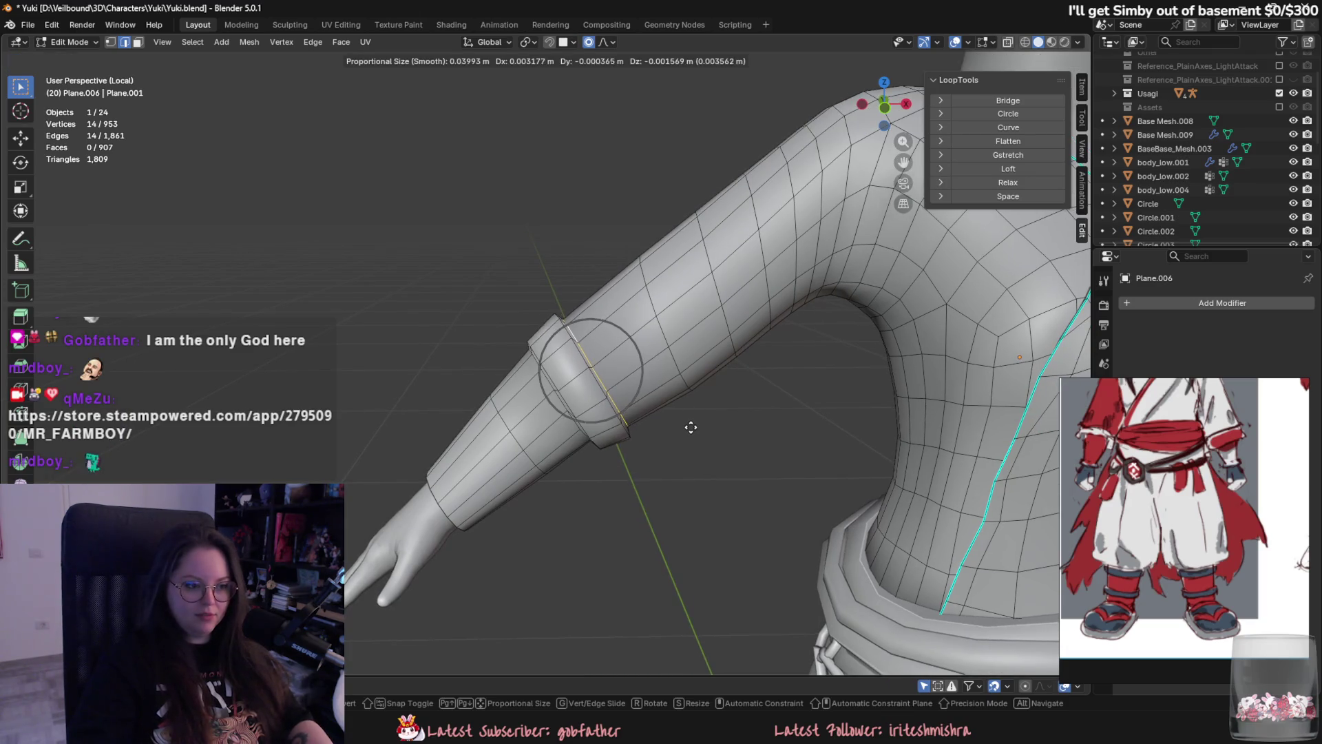
key("Escape")
scroll(688, 426, "up", 3)
key("g")
key("Escape")
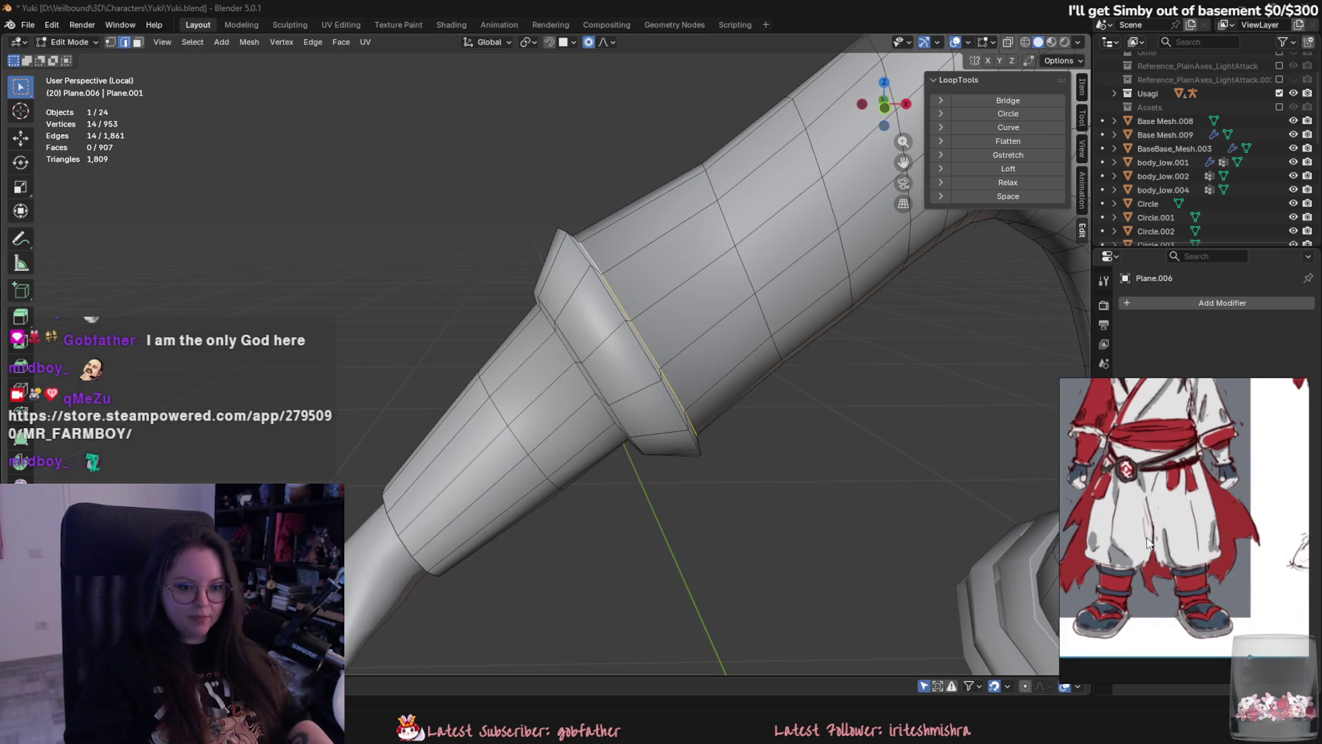
Try scaling the cuff ring, cancelling each attempt, then frame the whole character in three-quarter view.
middle_click_drag(630, 330, 653, 366)
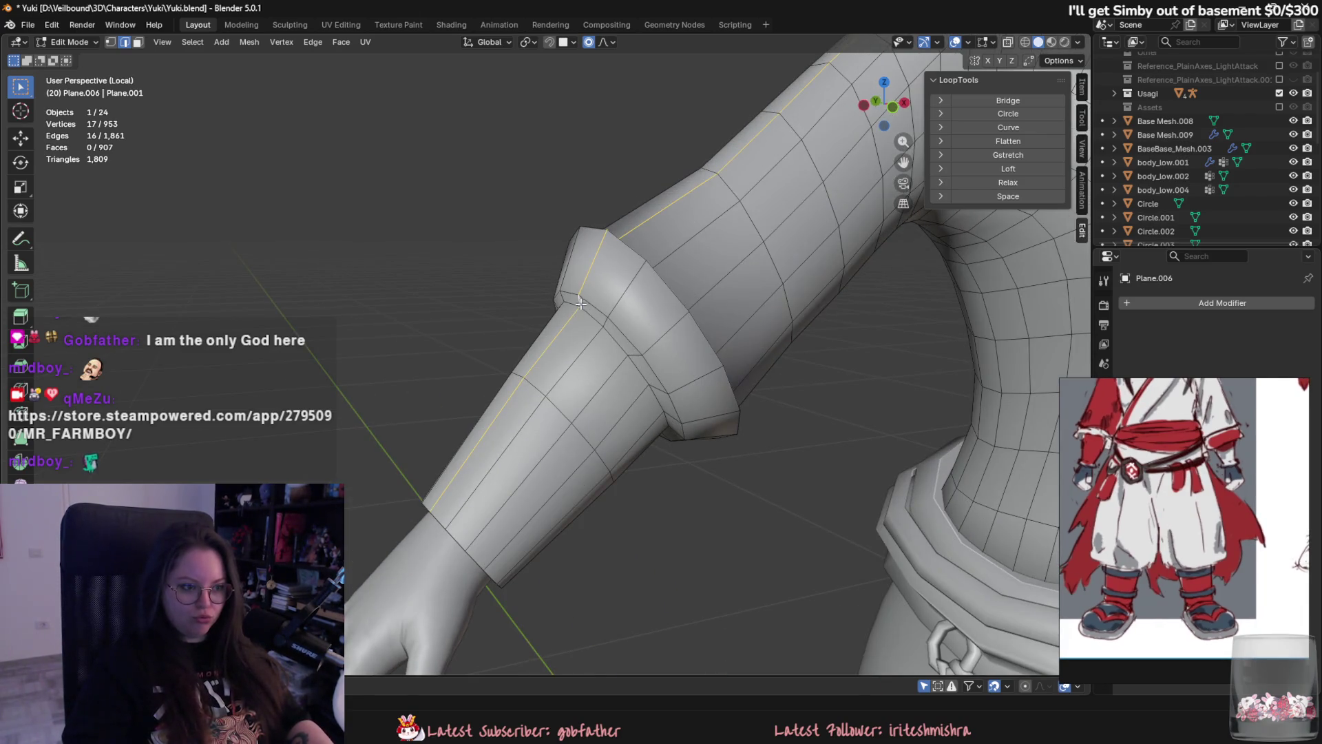
key("s")
right_click(704, 453)
key("s")
right_click(692, 463)
key("s")
right_click(723, 516)
key("Home")
middle_click_drag(654, 554, 696, 544)
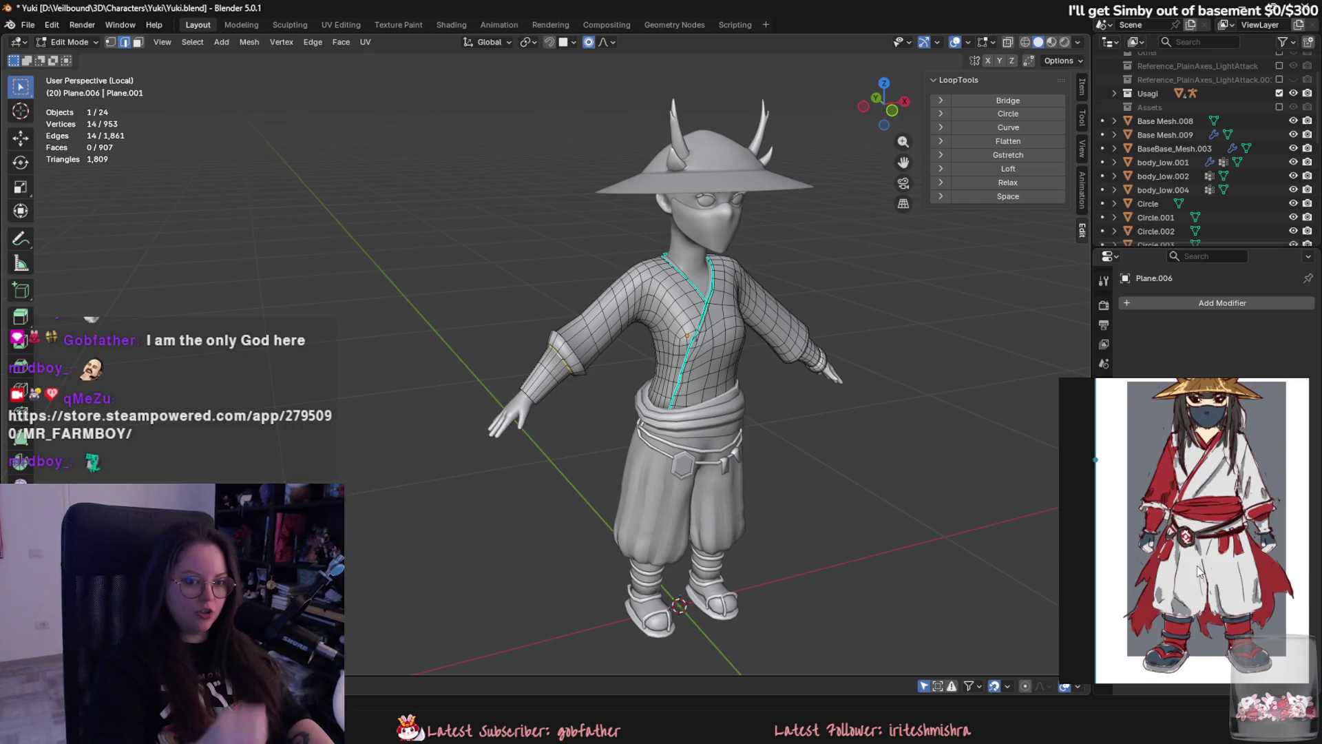
Switch to front view and move the reference image window left and up.
mouse_move(1148, 405)
key("KP_1")
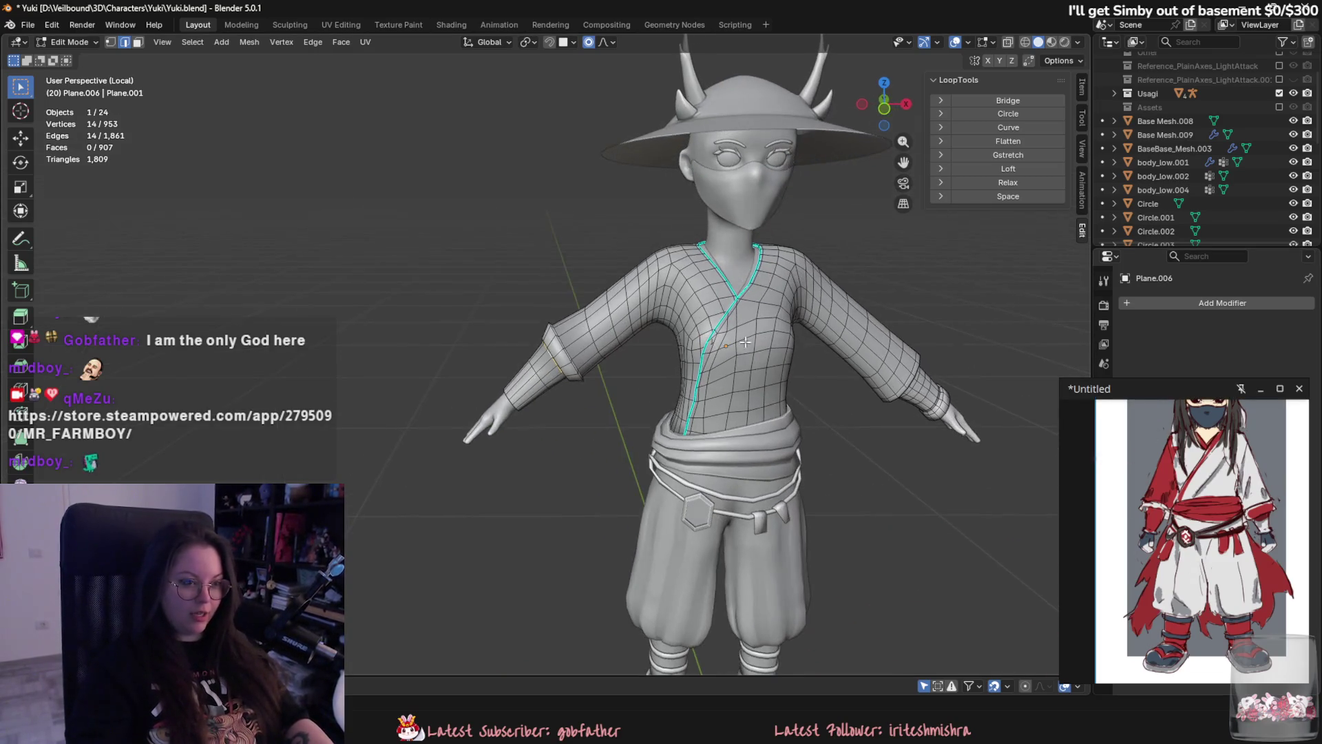
mouse_move(1201, 399)
left_mouse_down()
mouse_move(1018, 354)
mouse_move(1041, 339)
mouse_move(1078, 360)
left_mouse_up()
middle_click_drag(388, 337, 435, 342)
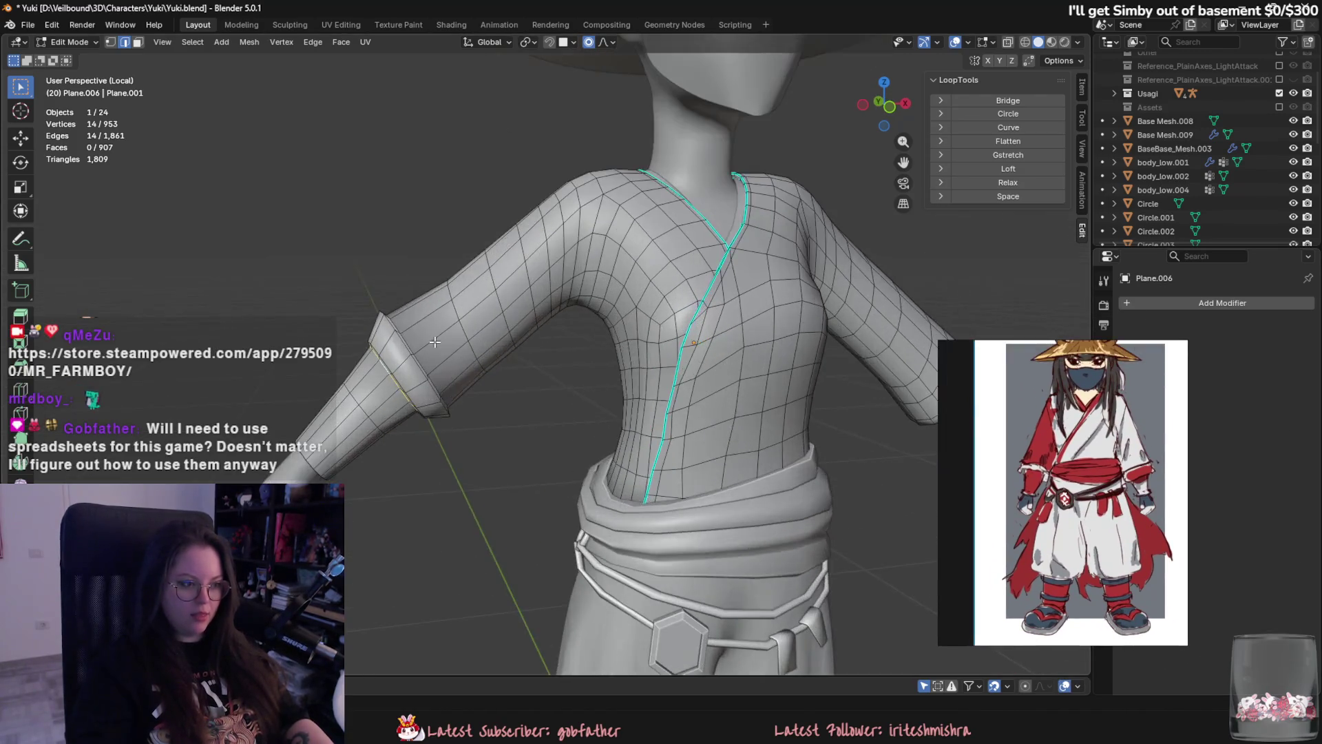
Shrink the cuff edge loop to about 0.943 with smooth falloff, then orbit around the arm.
scroll(434, 342, "up", 4)
key("s")
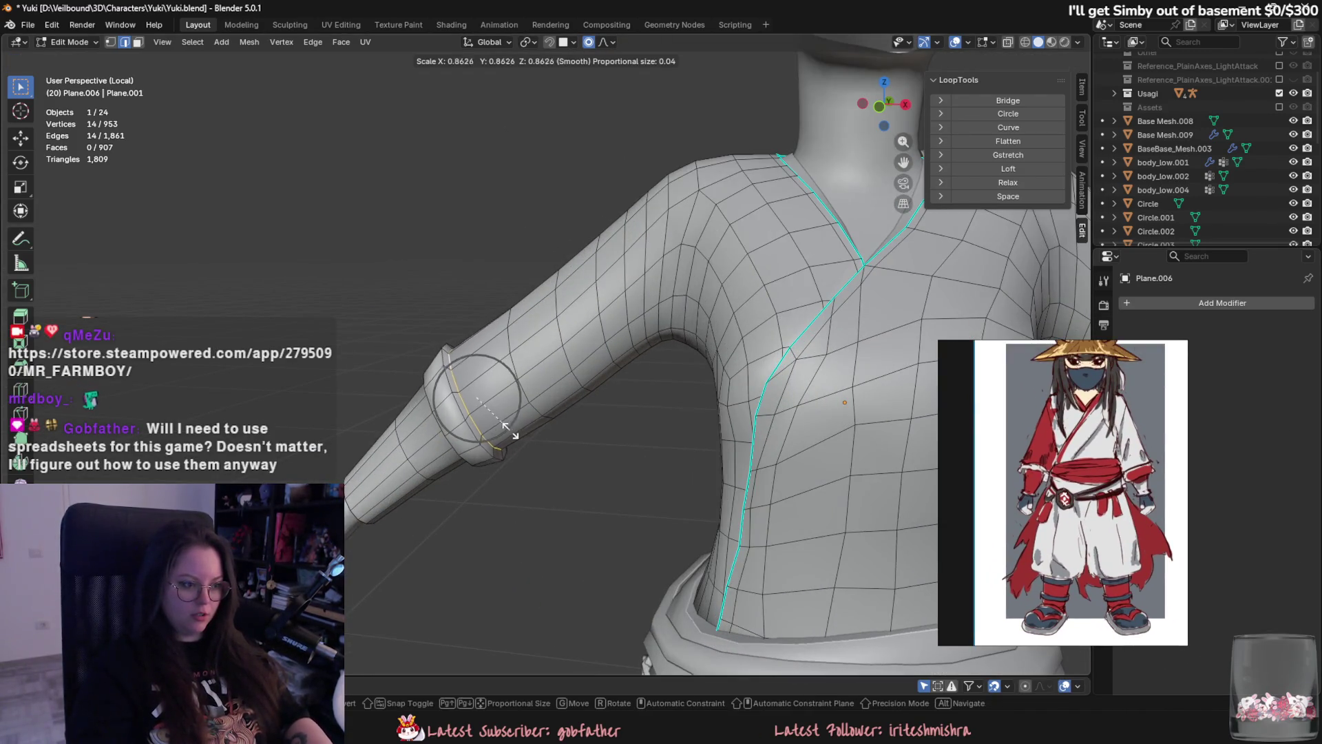
left_click(508, 430)
scroll(570, 431, "down", 3)
scroll(694, 449, "up", 1)
middle_click_drag(694, 448, 677, 458)
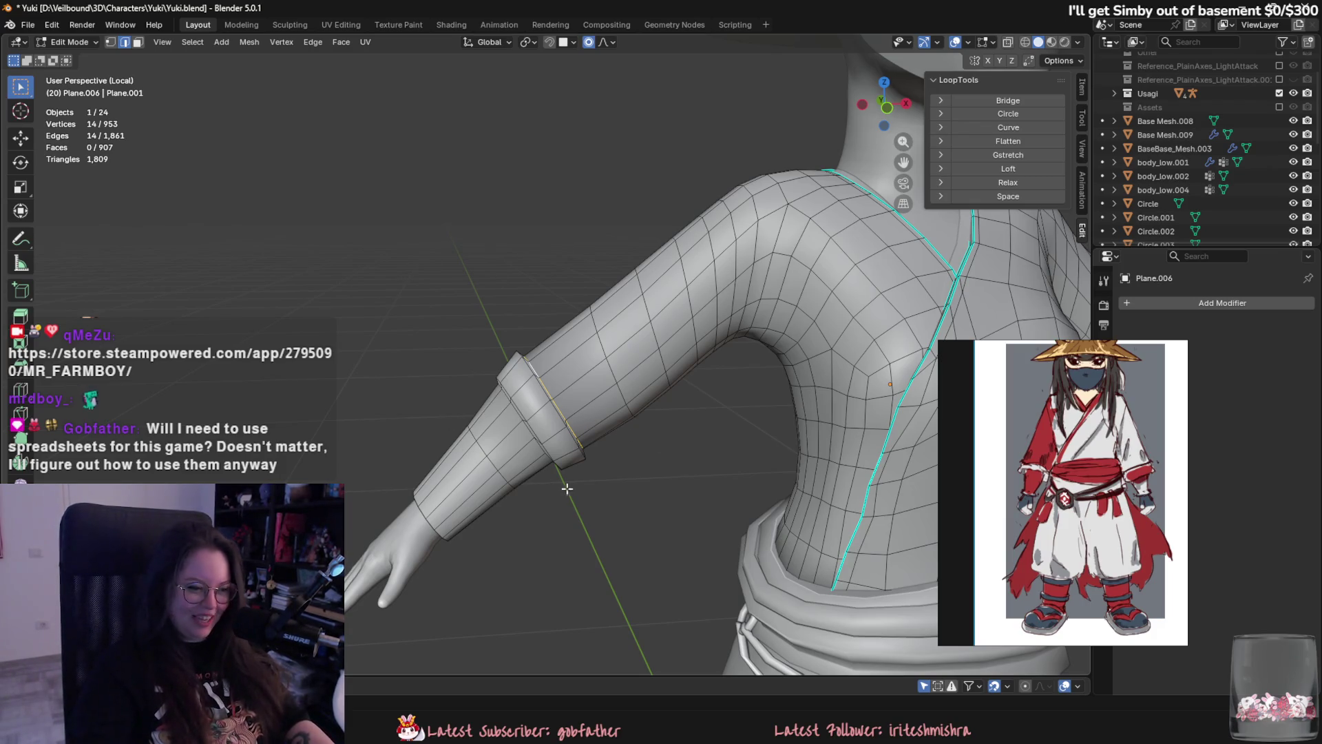
mouse_move(577, 485)
middle_mouse_down()
mouse_move(555, 555)
mouse_move(577, 484)
middle_mouse_up()
scroll(591, 490, "down", 1)
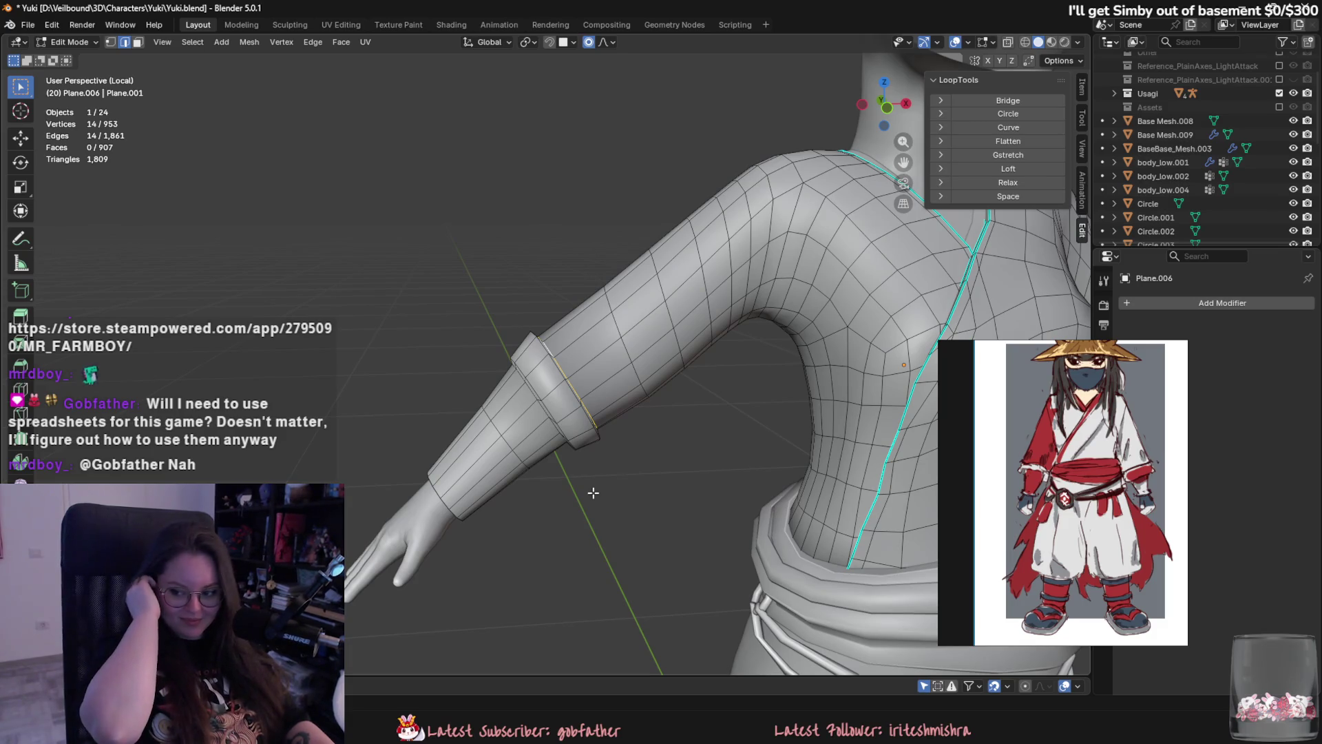
mouse_move(546, 404)
middle_mouse_down()
mouse_move(720, 463)
mouse_move(802, 448)
mouse_move(664, 496)
mouse_move(482, 446)
mouse_move(405, 440)
middle_mouse_up()
Scale the selected edge loop and add a centred loop cut across the upper arm.
key("s")
left_click(719, 463)
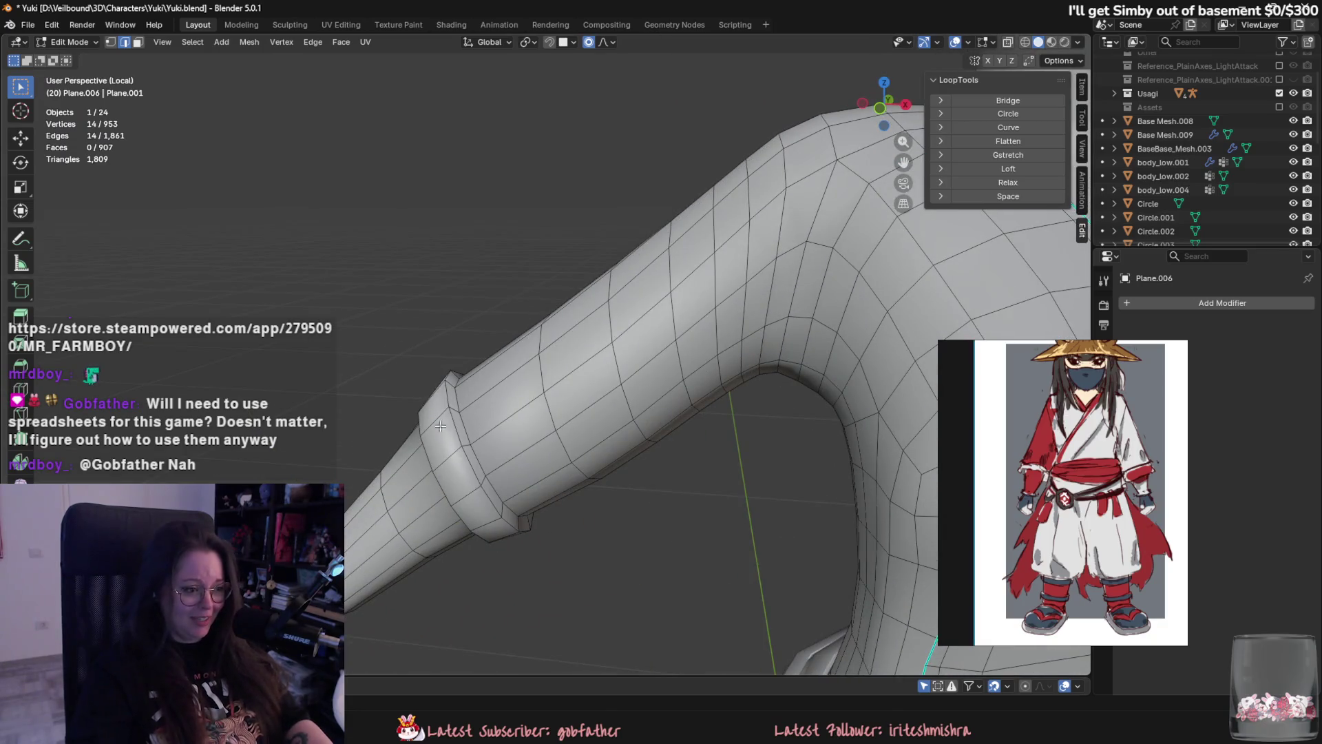
key("ctrl+r")
left_click(489, 430)
right_click(513, 433)
mouse_move(514, 433)
middle_mouse_down()
mouse_move(669, 455)
mouse_move(689, 482)
mouse_move(757, 509)
mouse_move(732, 531)
mouse_move(661, 501)
mouse_move(723, 523)
mouse_move(742, 567)
middle_mouse_up()
Try scaling the elbow ring, cancel it, and switch to face select mode.
key("s")
right_click(768, 523)
scroll(660, 501, "down", 2)
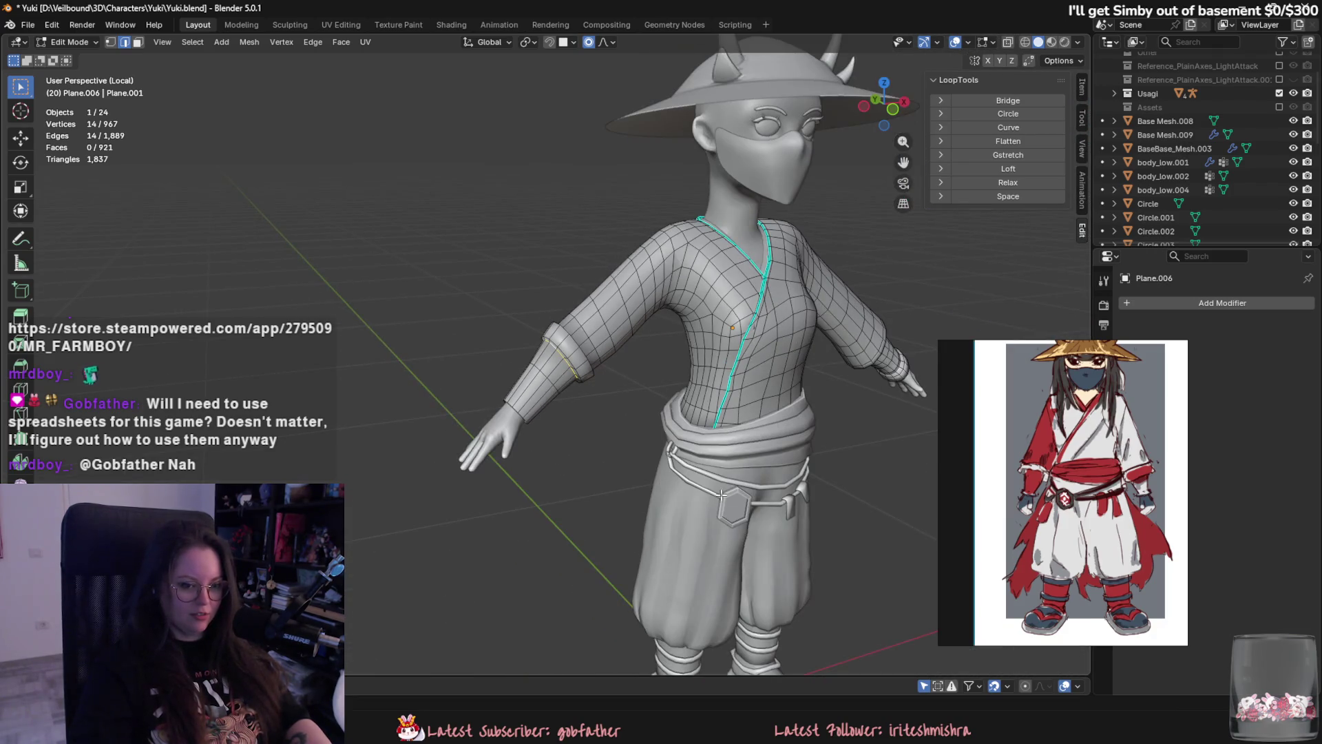
scroll(635, 438, "up", 4)
scroll(683, 527, "down", 4)
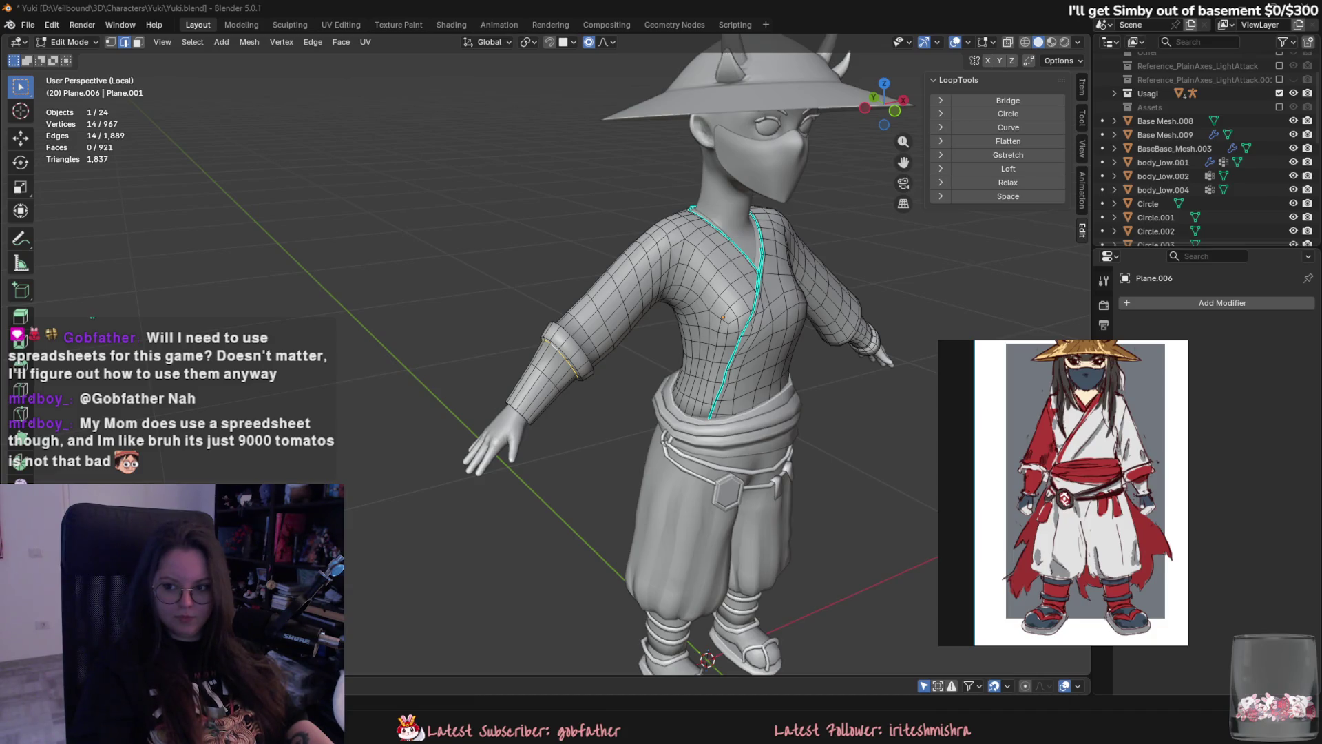
middle_click_drag(854, 381, 893, 396)
middle_click_drag(800, 372, 790, 413)
key("3")
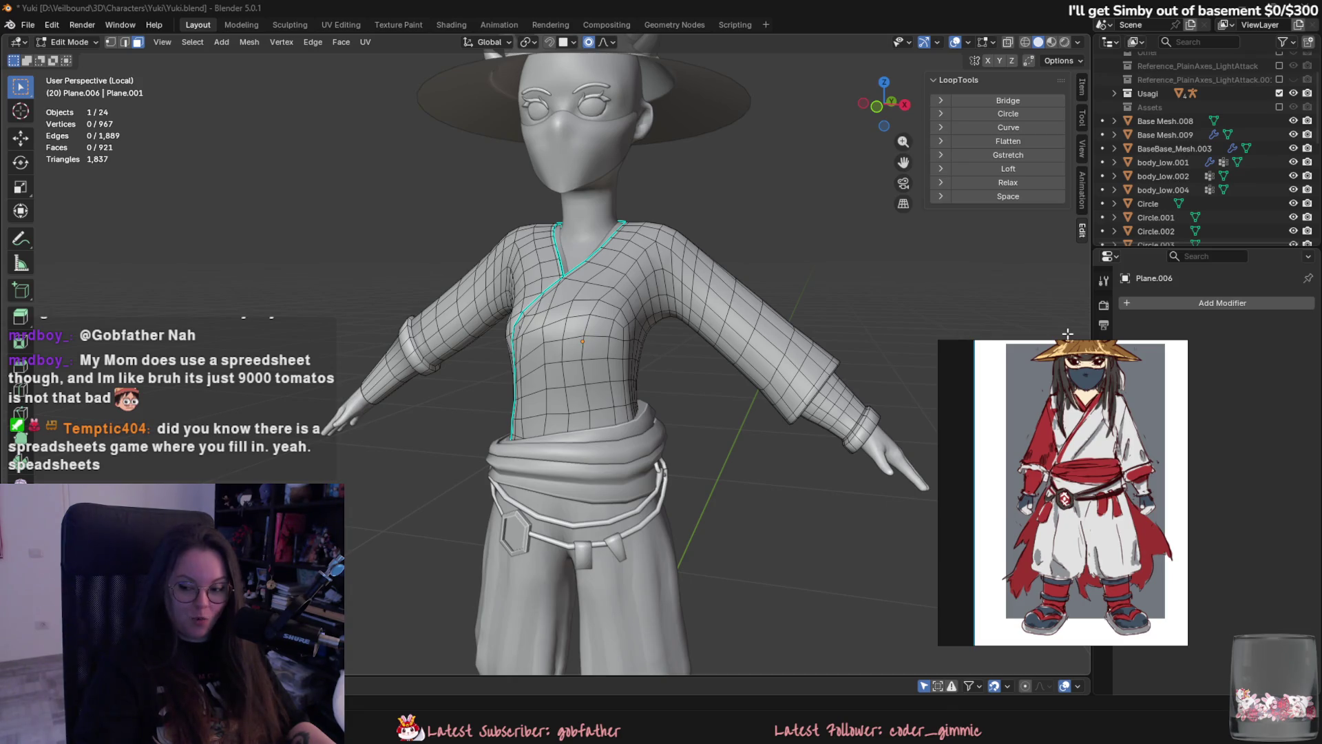
mouse_move(692, 338)
middle_mouse_down()
mouse_move(721, 334)
mouse_move(724, 349)
middle_mouse_up()
Select and grow the first sleeve's cuff ring and delete its faces.
mouse_move(802, 397)
middle_mouse_down()
mouse_move(387, 372)
mouse_move(440, 361)
mouse_move(396, 349)
middle_mouse_up()
key("l")
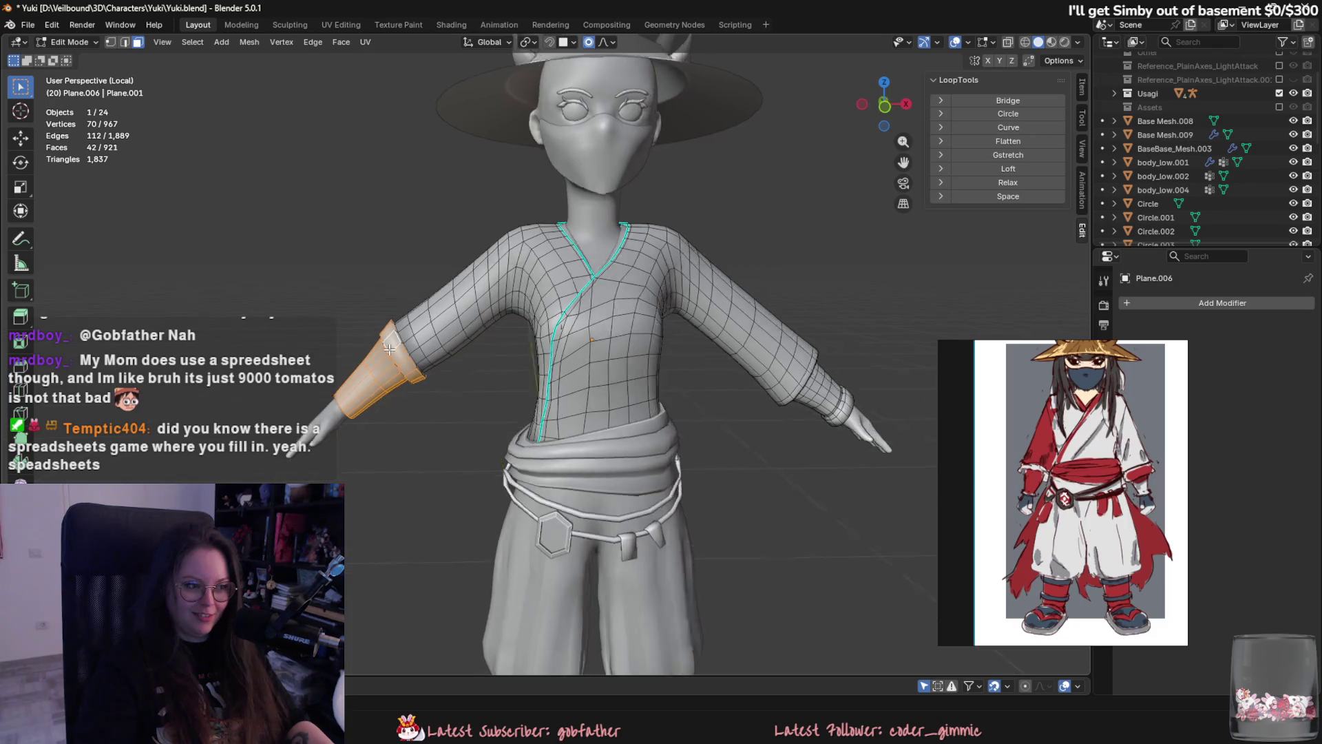
scroll(395, 349, "up", 2)
key("l")
key("x")
left_click(324, 336)
Delete the other sleeve's cuff ring faces, then switch to the Chrome window.
middle_click_drag(324, 336, 221, 324)
key("l")
key("x")
left_click(284, 323)
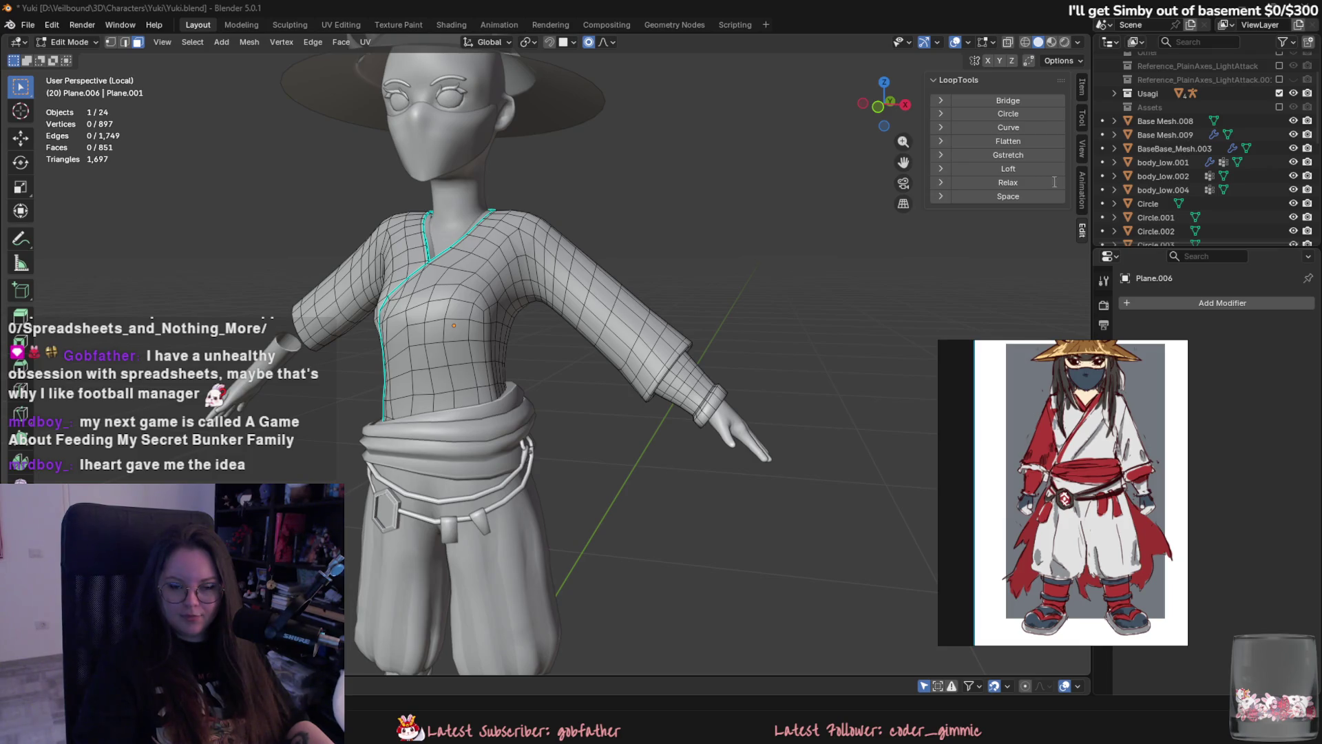
key("alt+Tab")
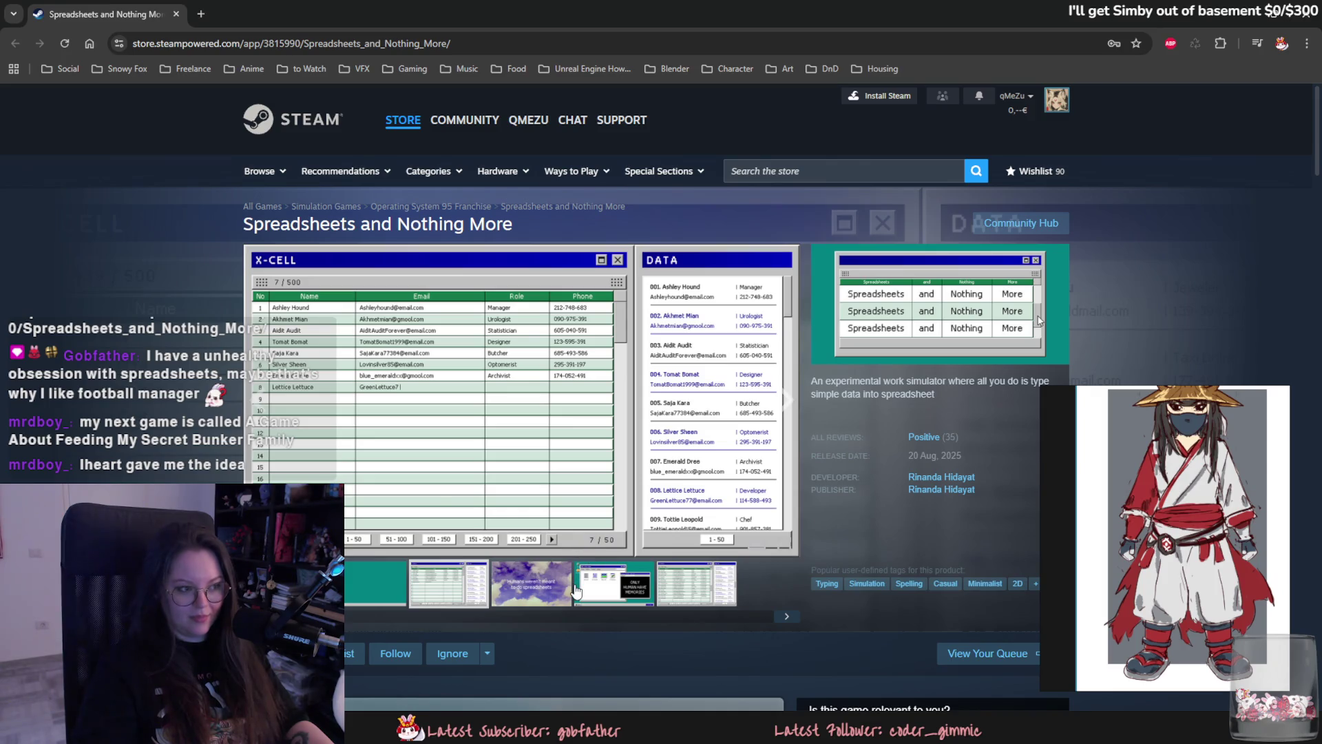
View another Spreadsheets and Nothing More screenshot, jump the trailer to 0:11, then return to Blender.
left_click(577, 590)
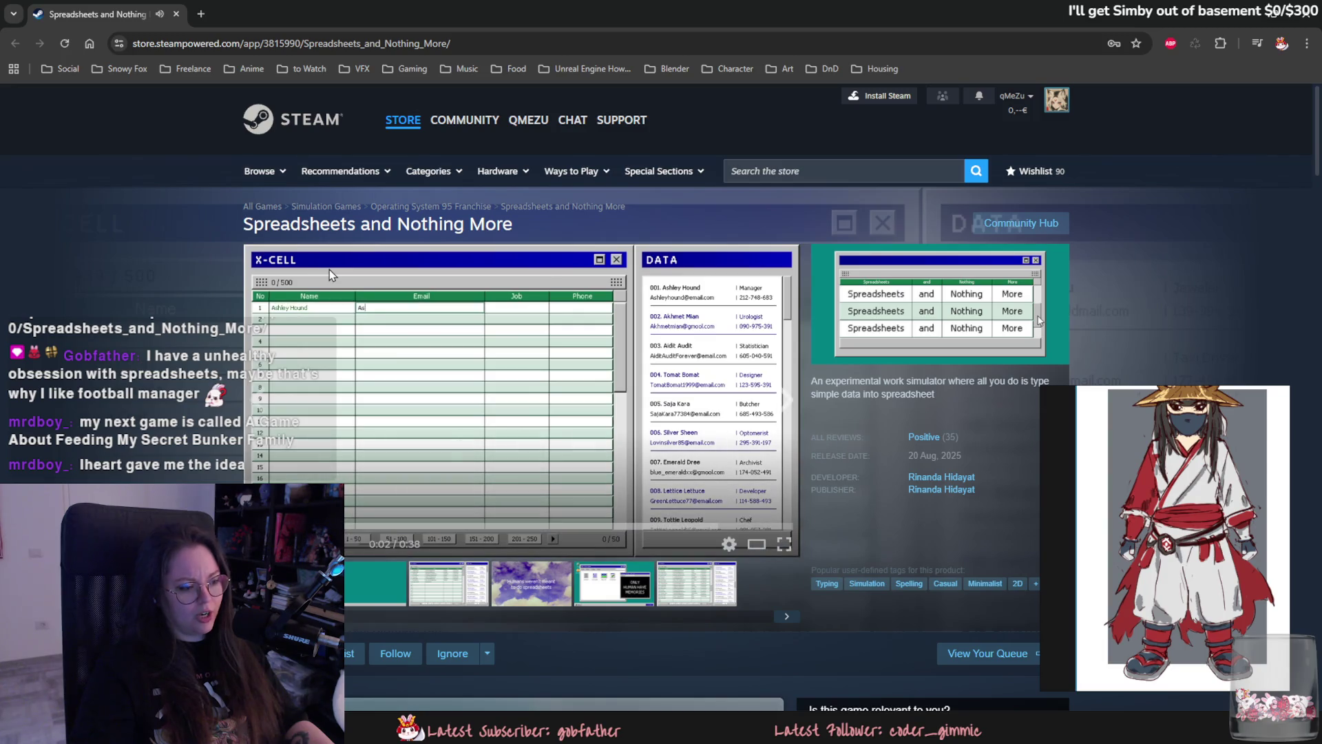
scroll(411, 497, "down", 2)
scroll(411, 498, "up", 1)
scroll(411, 497, "up", 1)
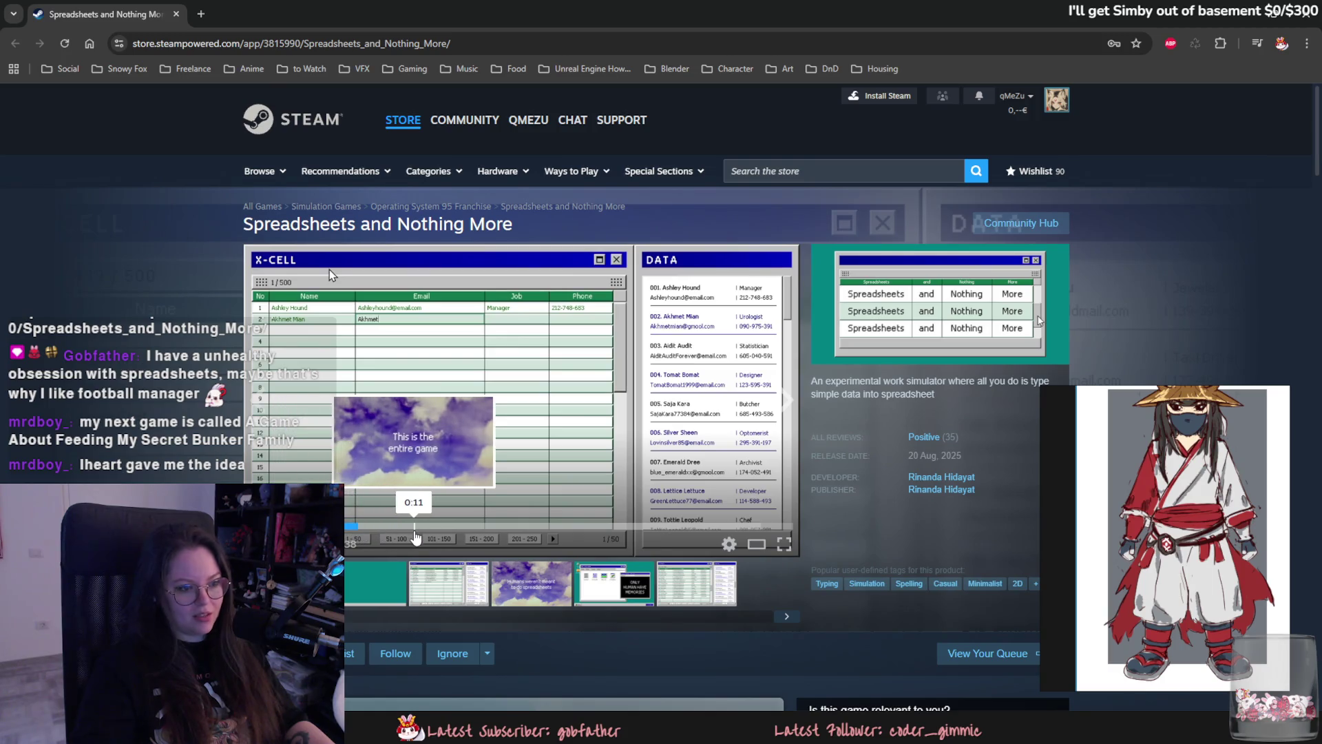
left_click(415, 536)
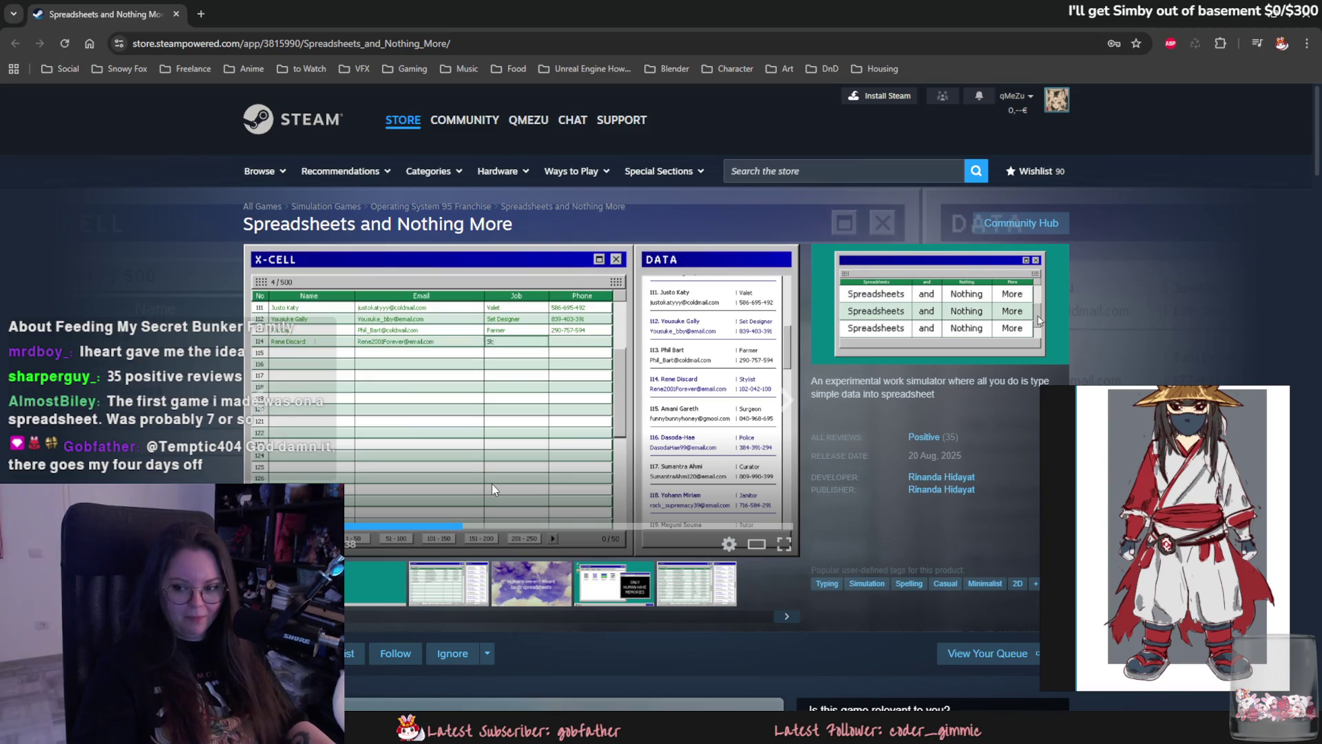
key("alt+Tab")
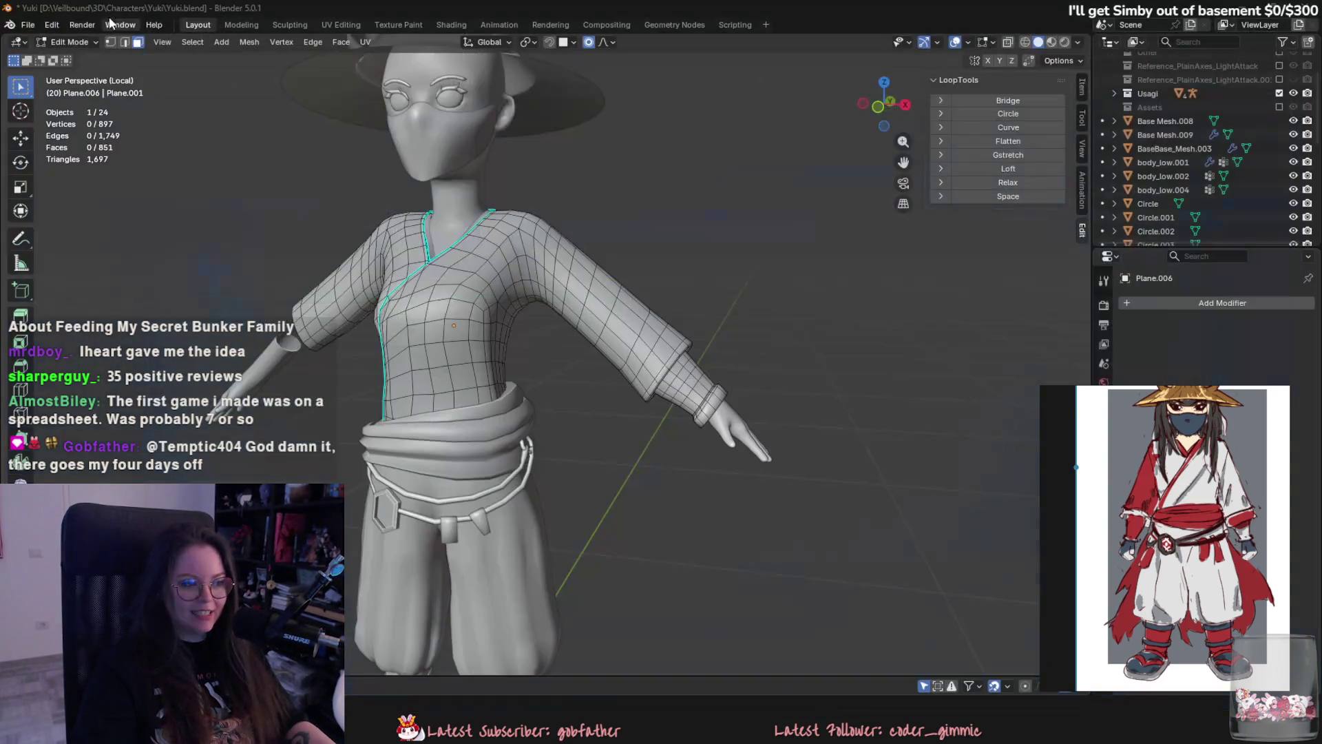
Orbit in on the forearm and select its cuff face loops.
mouse_move(948, 405)
middle_mouse_down()
mouse_move(900, 430)
mouse_move(905, 403)
mouse_move(826, 354)
middle_mouse_up()
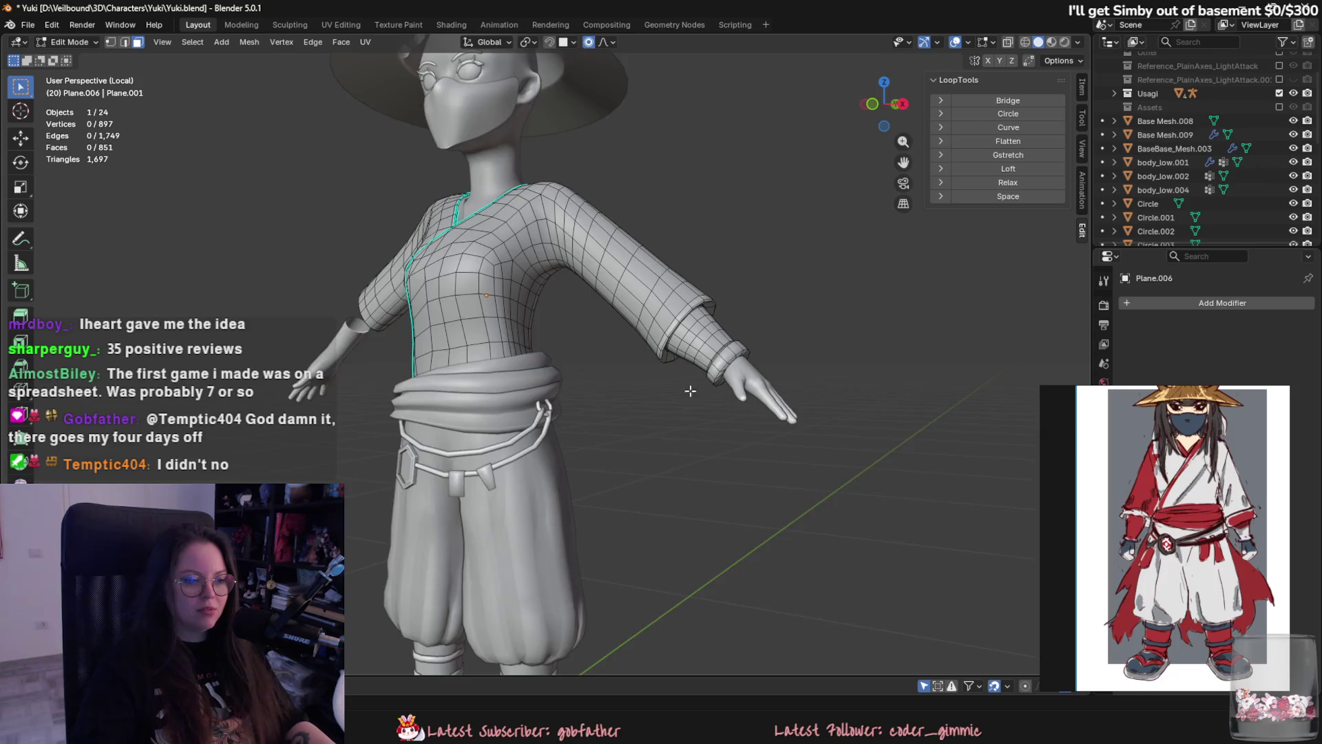
scroll(688, 383, "up", 5)
mouse_move(688, 383)
middle_mouse_down()
mouse_move(742, 349)
mouse_move(723, 355)
middle_mouse_up()
left_click(743, 349, "alt")
left_click(719, 347, "alt")
left_click(739, 363, "alt+shift")
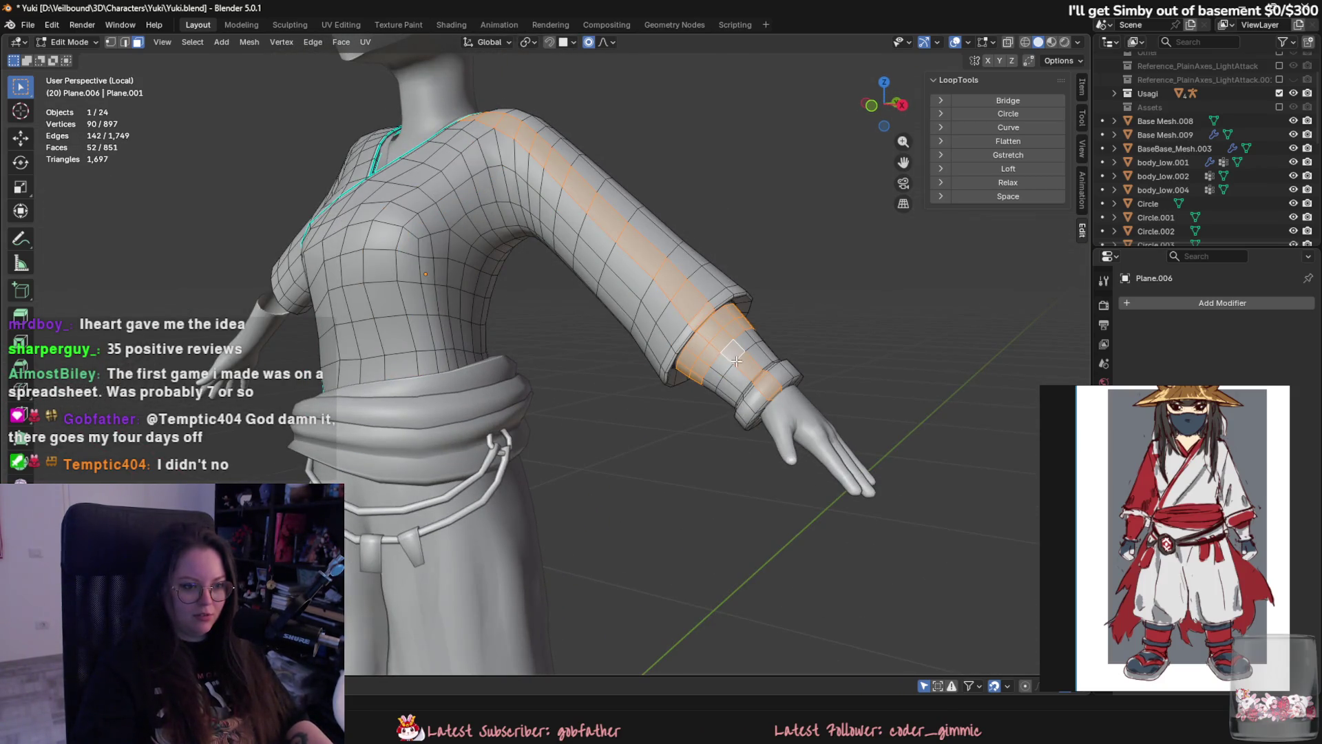
left_click(739, 363, "alt")
left_click(733, 358, "alt+shift")
mouse_move(735, 361)
middle_mouse_down()
mouse_move(682, 366)
mouse_move(761, 407)
middle_mouse_up()
scroll(763, 409, "up", 2)
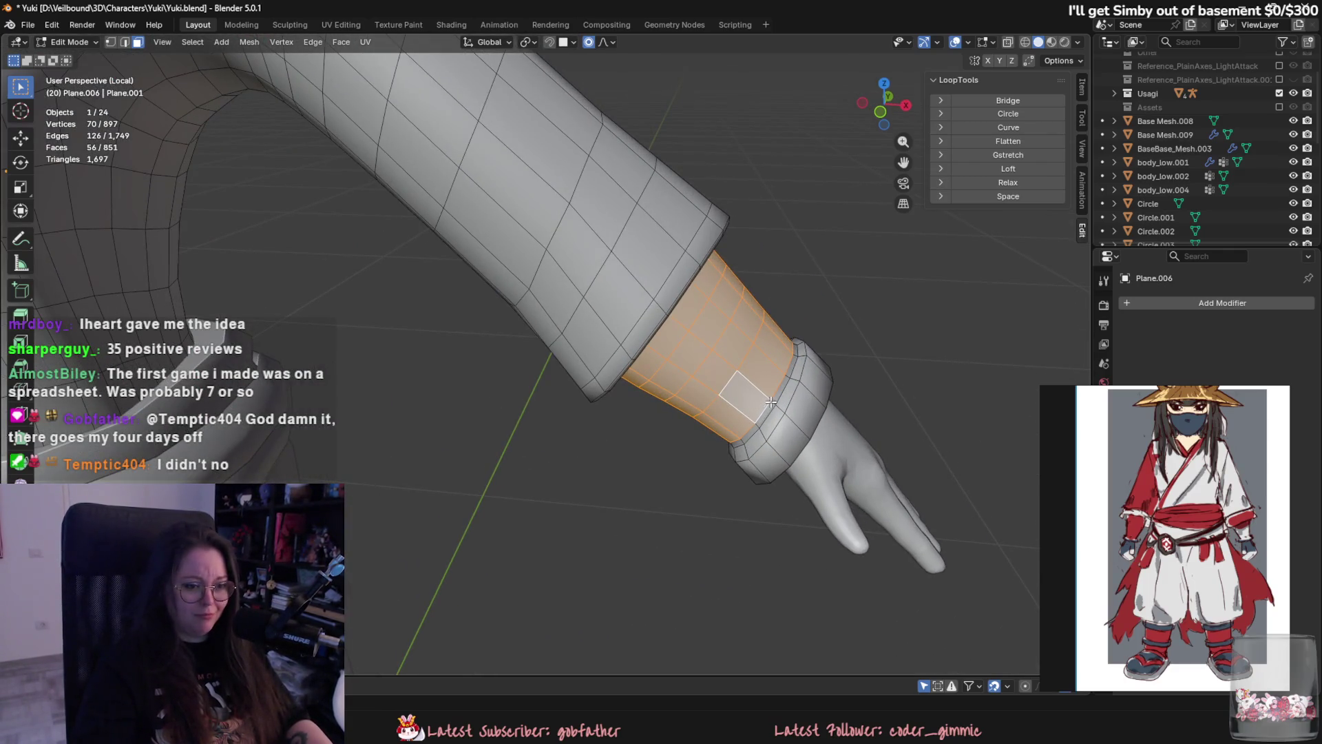
Add further wrist cuff face loops until the 112-face band is selected.
left_click(773, 403, "alt+shift")
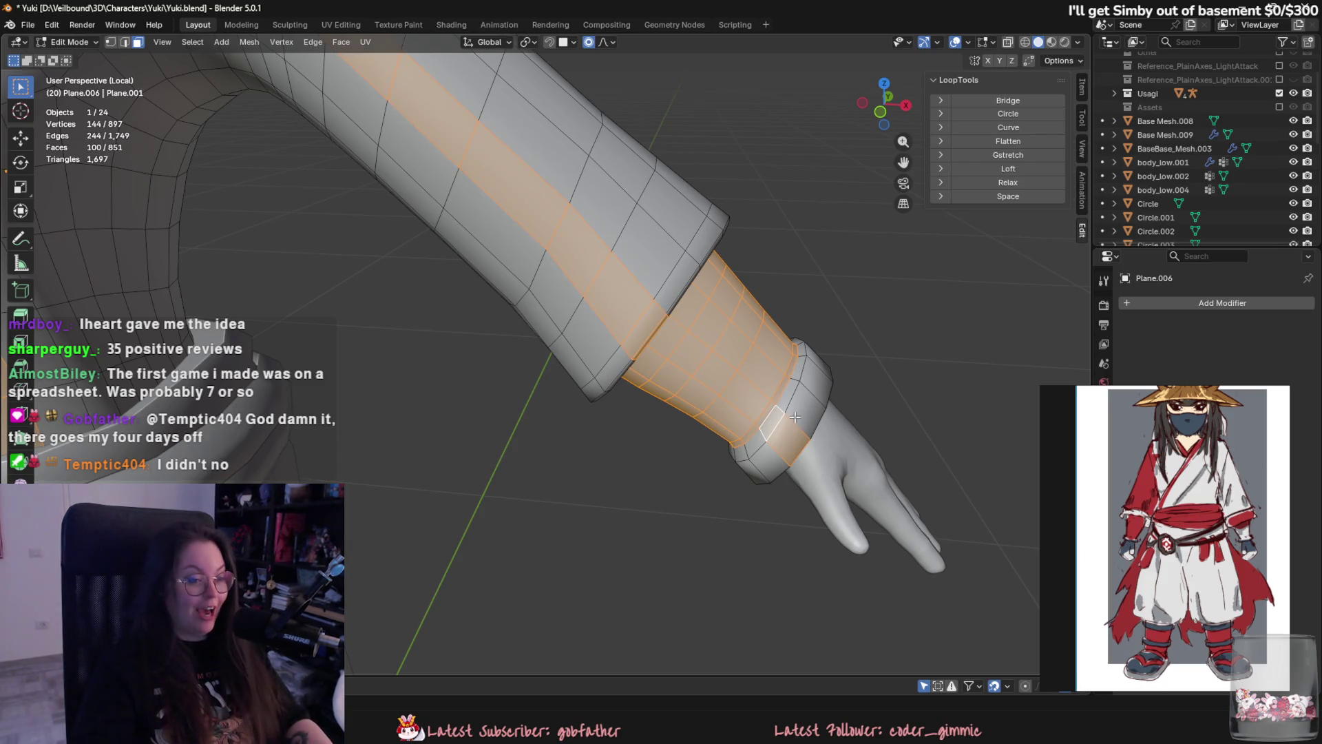
left_click(790, 416, "alt+shift")
left_click(798, 414, "alt+shift")
scroll(798, 413, "down", 2)
middle_click_drag(798, 413, 558, 276)
left_click(558, 274, "alt+shift")
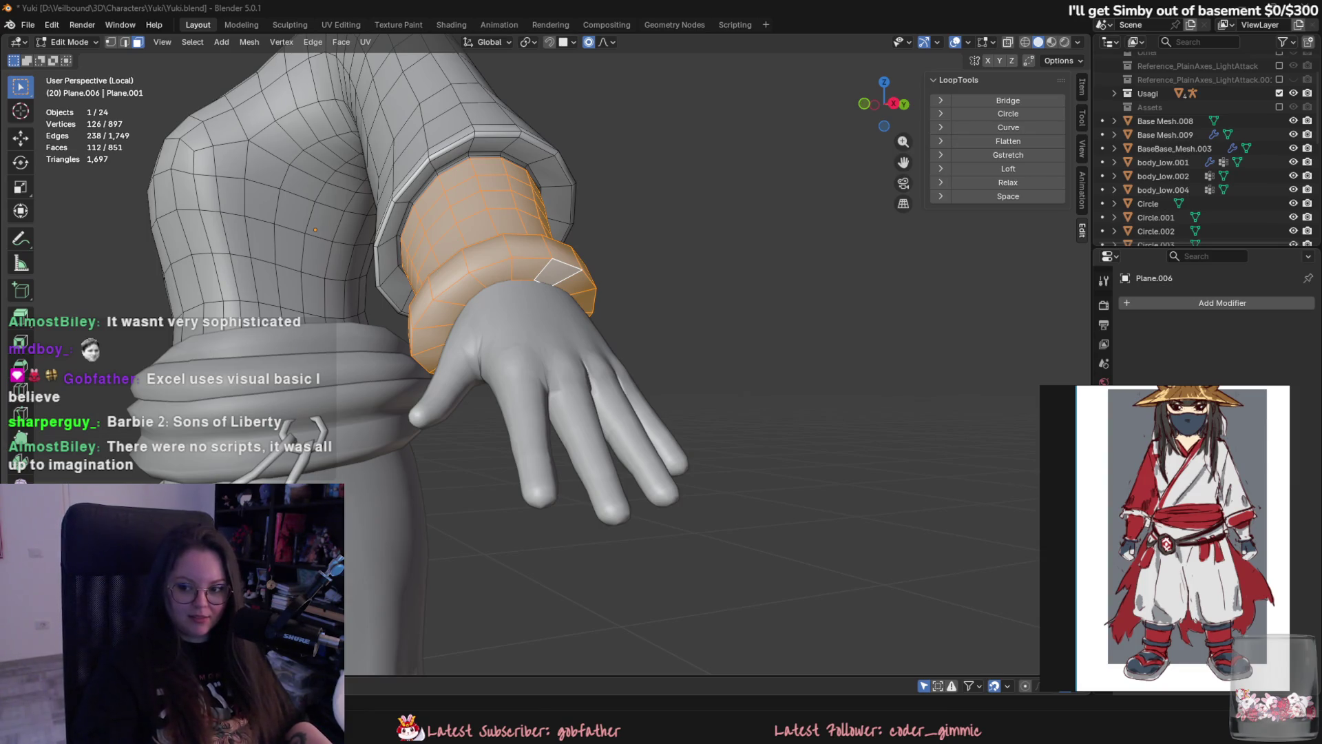
Return to Object Mode and select the separated cuff object Plane.013.
middle_click_drag(523, 423, 803, 448)
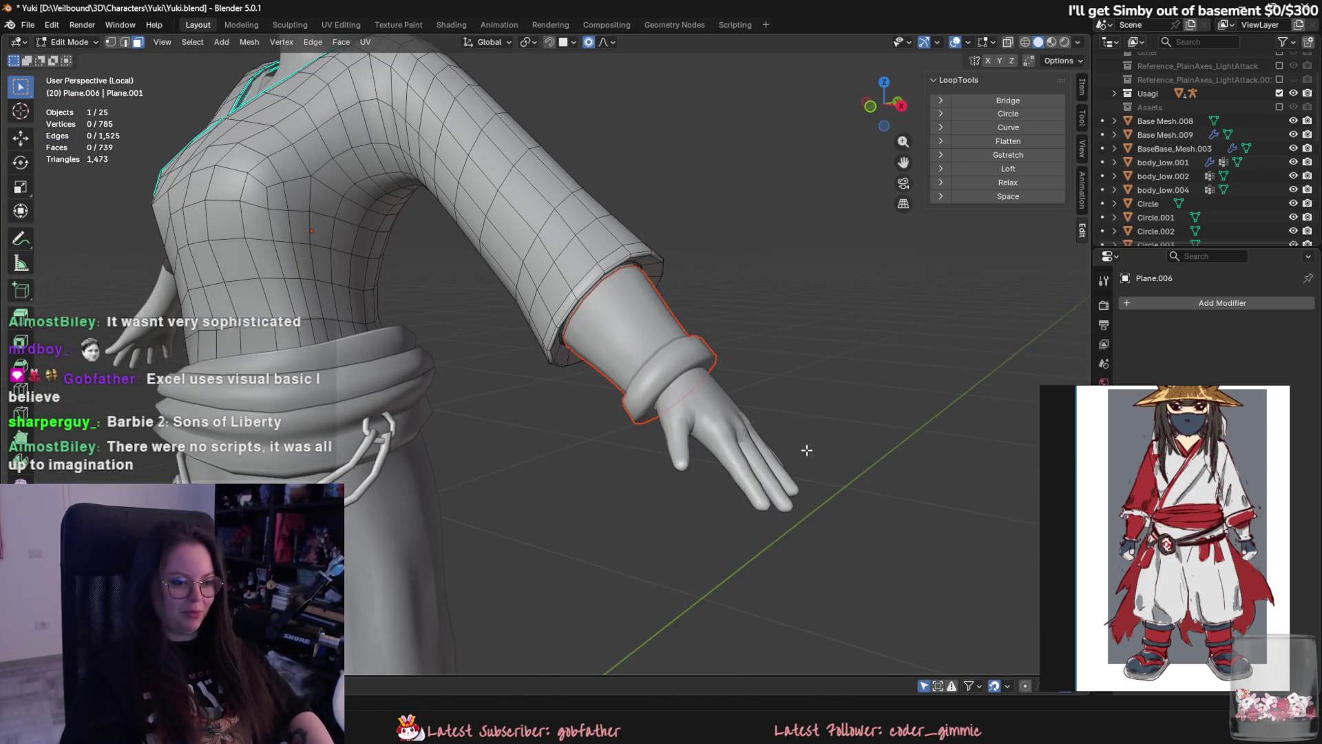
key("Tab")
left_click(687, 357)
mouse_move(687, 358)
middle_mouse_down()
mouse_move(790, 413)
mouse_move(599, 353)
mouse_move(771, 386)
middle_mouse_up()
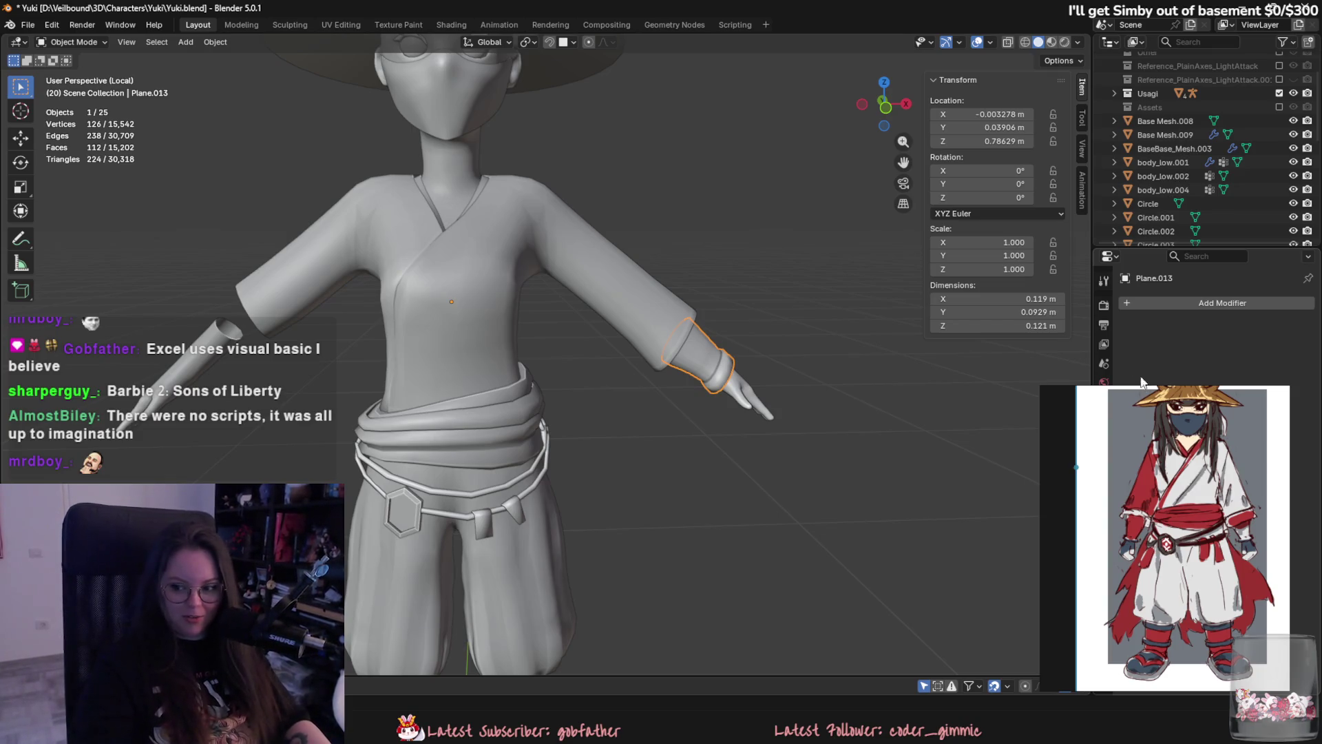
Add a Multires modifier to the cuffs, then remove it again.
scroll(1007, 354, "down", 2)
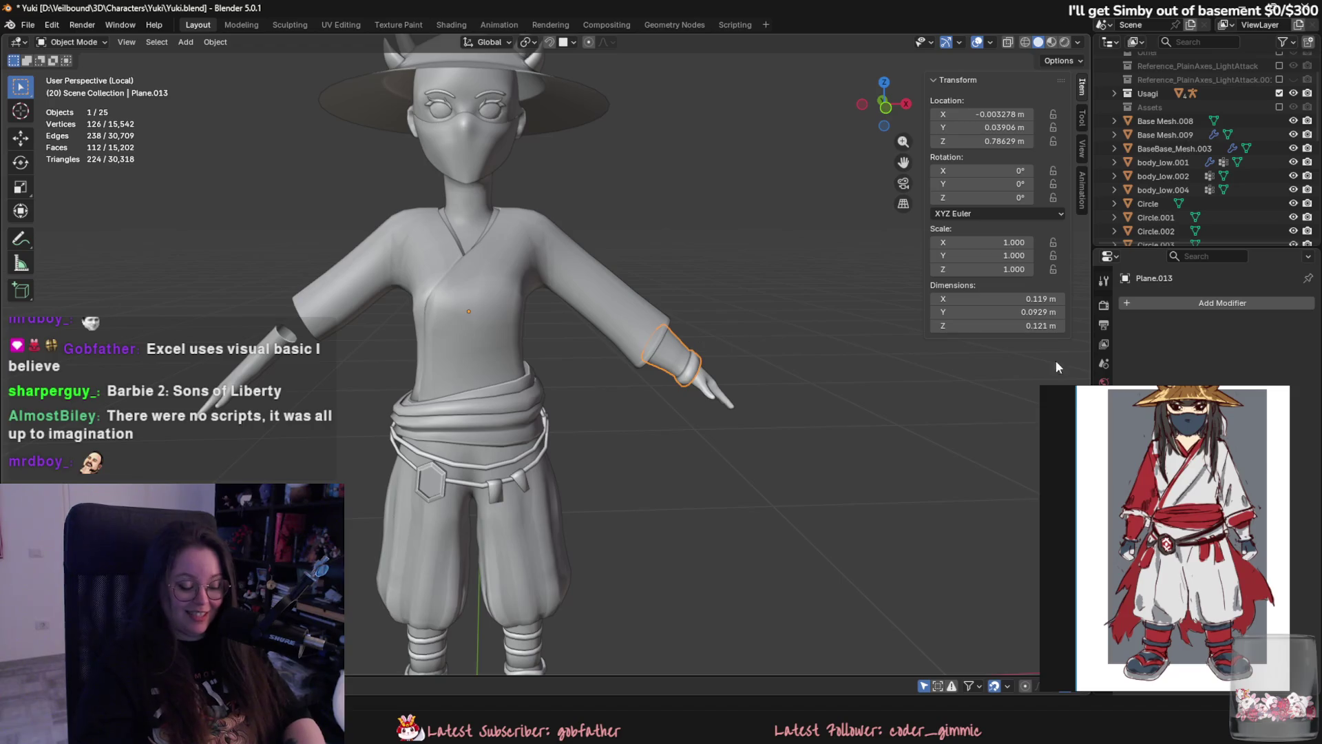
left_click(1201, 303)
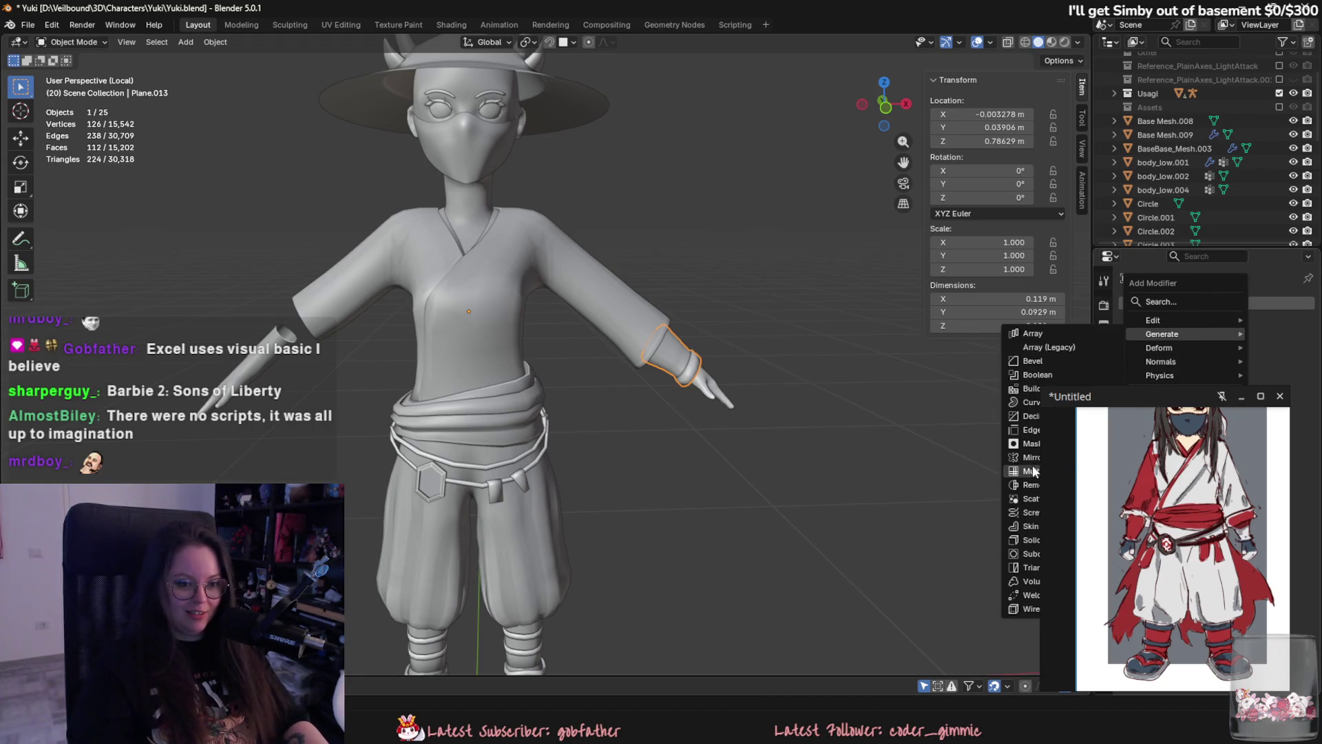
left_click(1035, 472)
left_click(1287, 325)
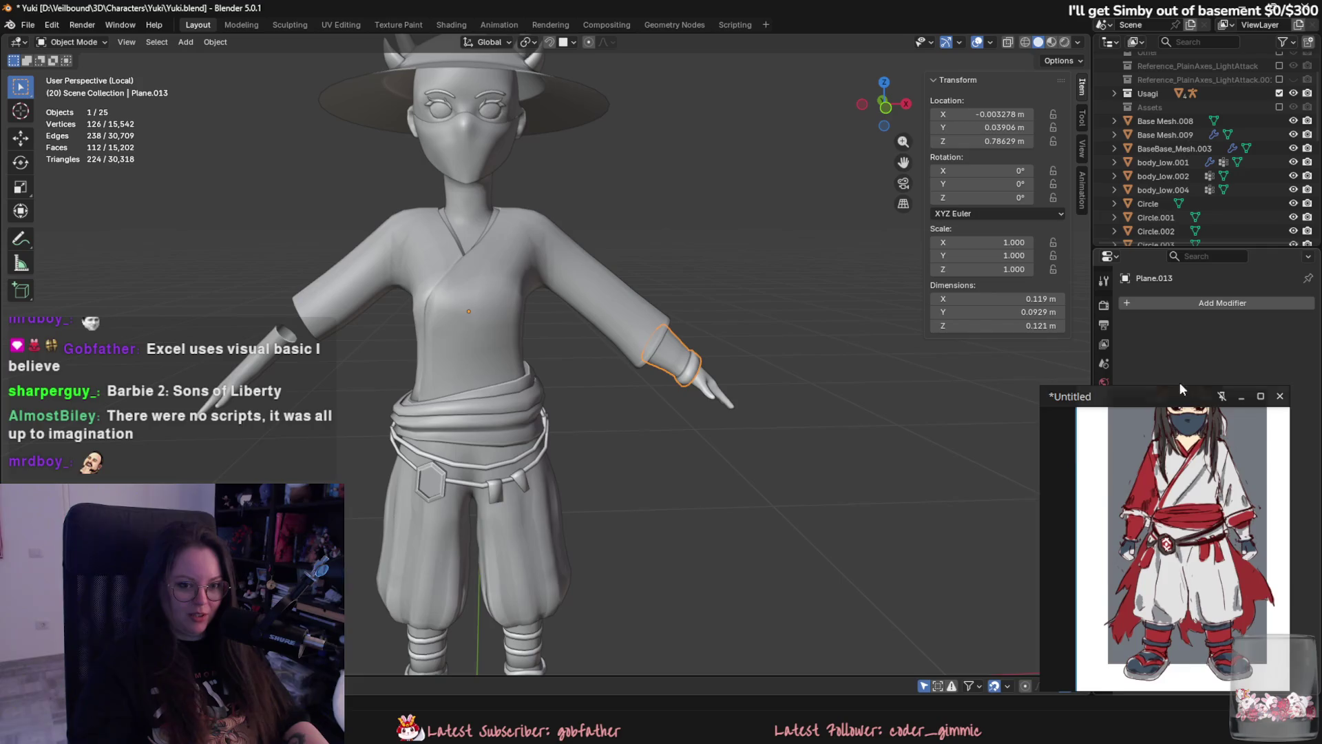
Add a Mirror modifier to the cuffs with body_low.002 as the mirror object.
left_click_drag(1187, 378, 916, 378)
left_click(1183, 307)
mouse_move(1183, 307)
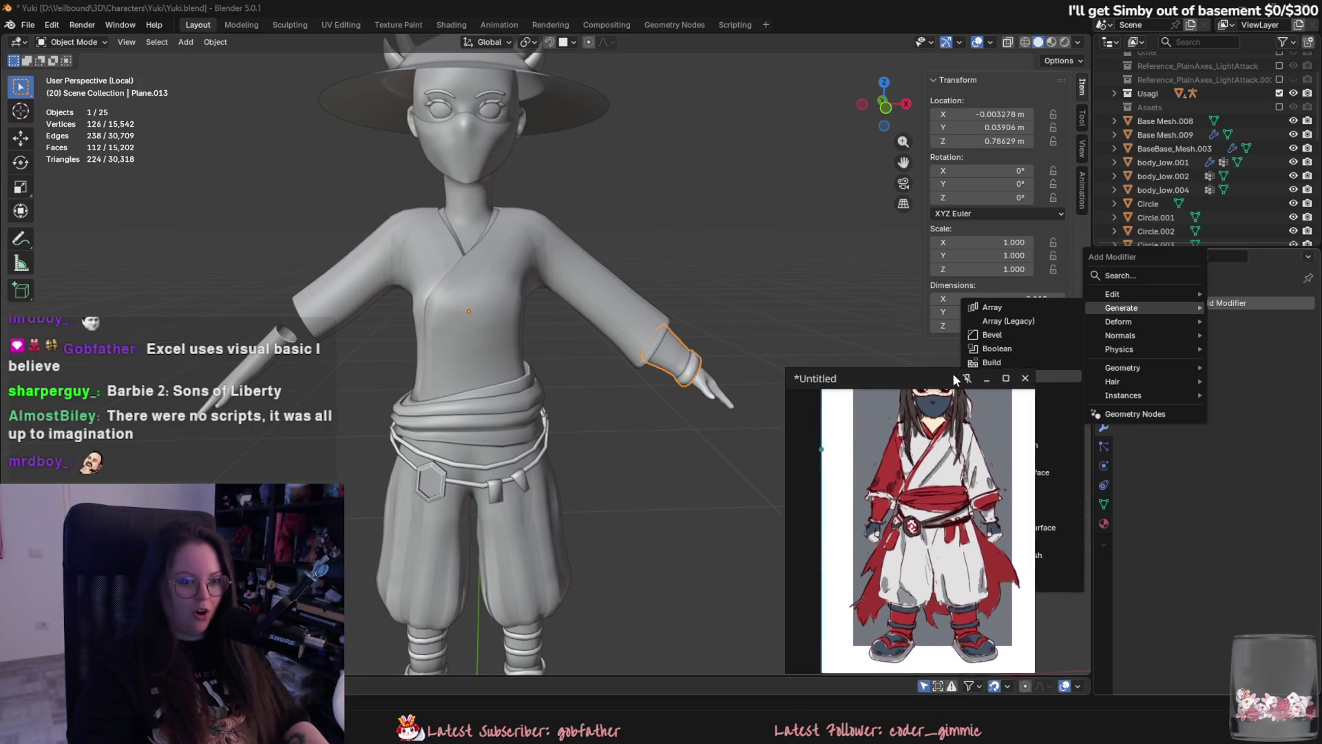
left_click(1019, 431)
left_click(1290, 397)
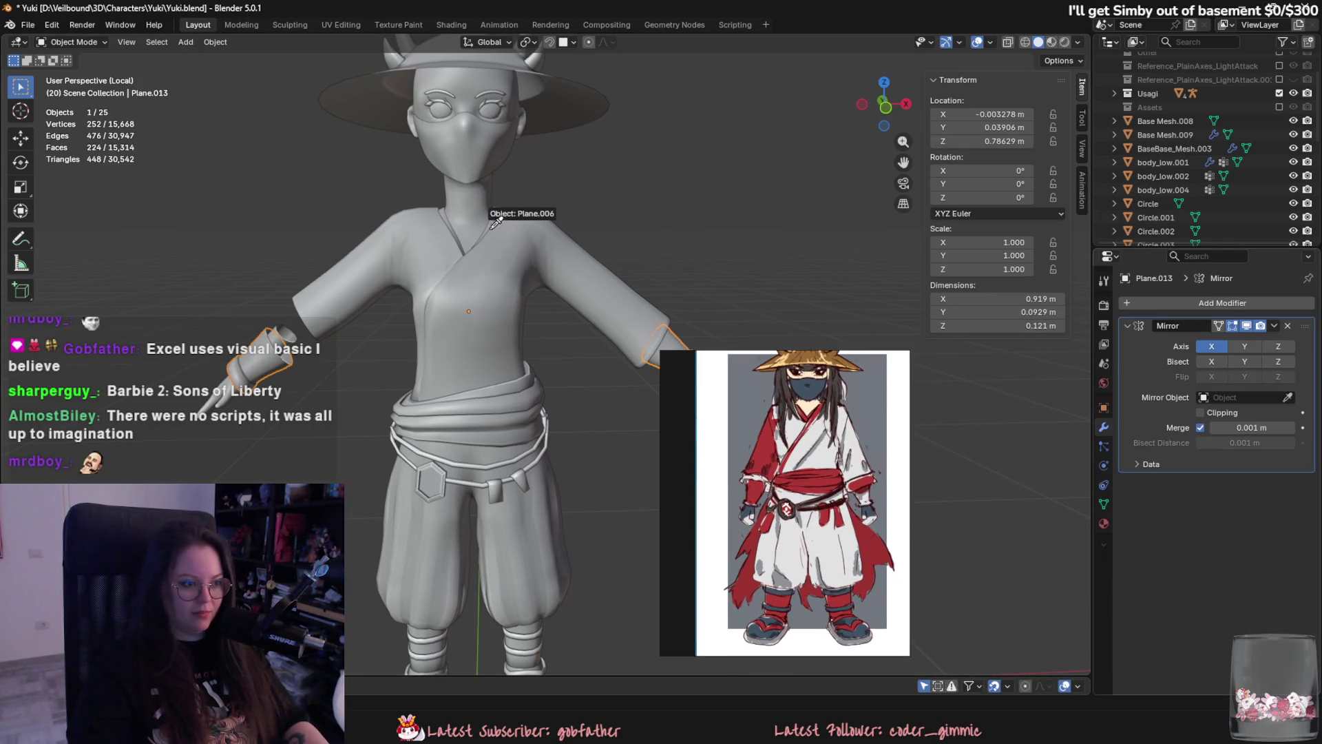
left_click(640, 303)
Orbit around the character and select the shirt object.
scroll(669, 252, "down", 4)
mouse_move(692, 334)
middle_mouse_down()
mouse_move(595, 306)
mouse_move(564, 270)
middle_mouse_up()
scroll(618, 294, "up", 3)
middle_click_drag(648, 316, 485, 310)
left_click(646, 312)
scroll(485, 310, "up", 3)
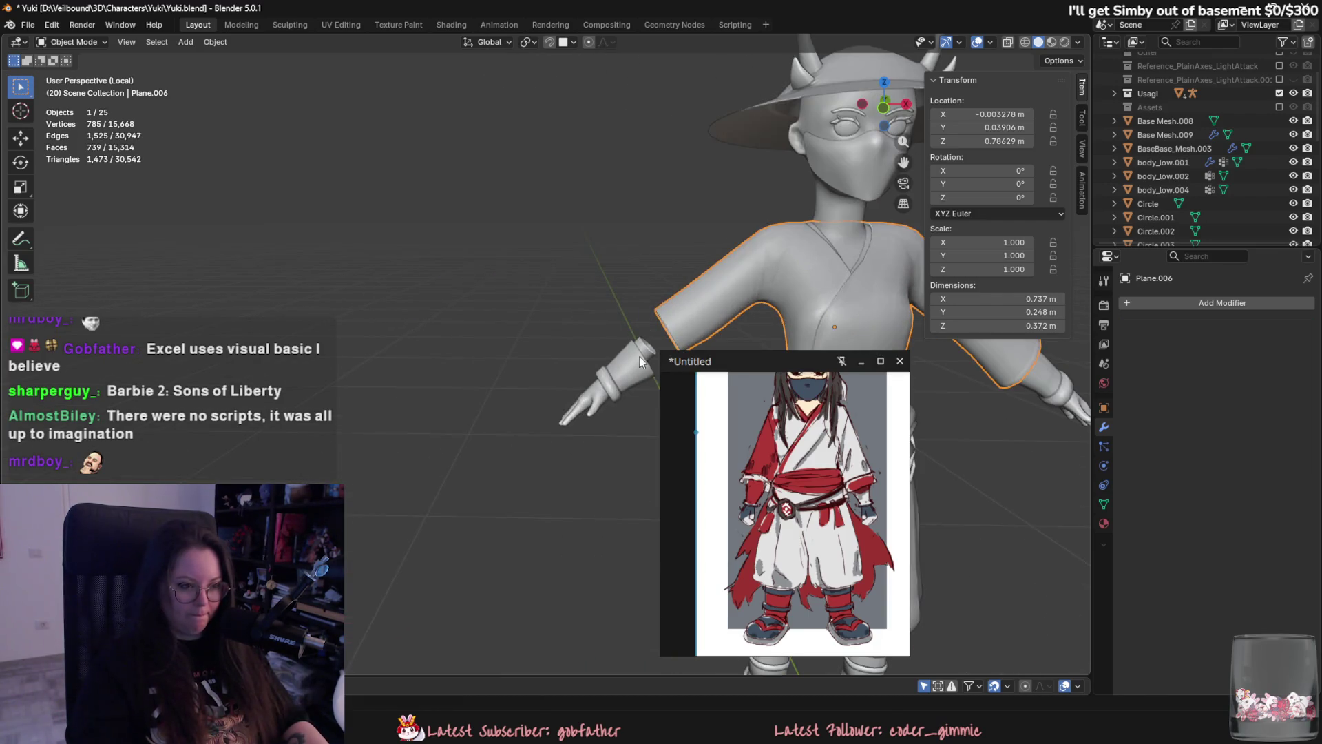
In Edit Mode on the shirt, select face loops from the shoulder down the upper sleeve.
left_click(505, 331)
left_click(544, 303)
key("Tab")
scroll(625, 265, "up", 3)
left_click(650, 190, "alt")
left_click(648, 193, "alt")
left_click(640, 207, "alt+shift")
left_click(630, 217, "alt+shift")
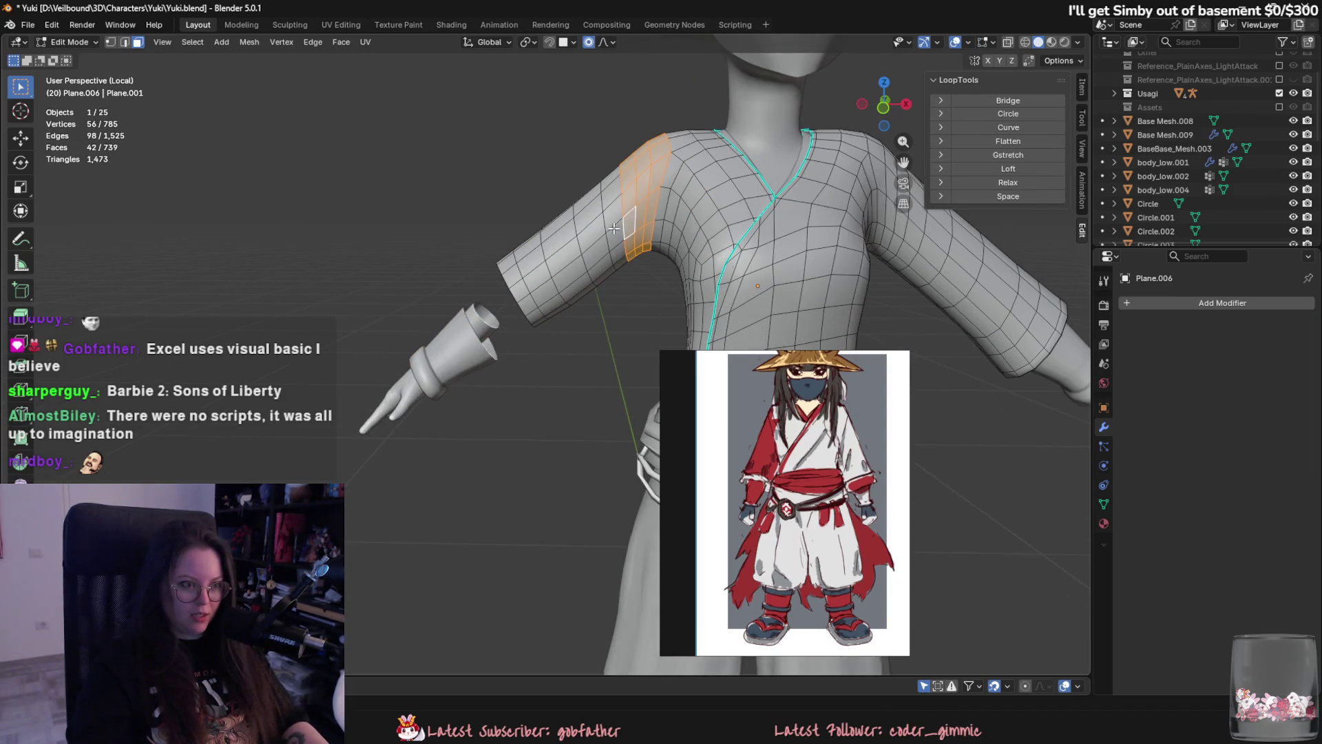
left_click(613, 231, "alt+shift")
Add the remaining sleeve face loops and delete the selected faces.
left_click(589, 248, "alt+shift")
left_click(558, 269, "alt+shift")
left_click(536, 286, "alt+shift")
left_click(516, 301, "alt+shift")
right_click(482, 272)
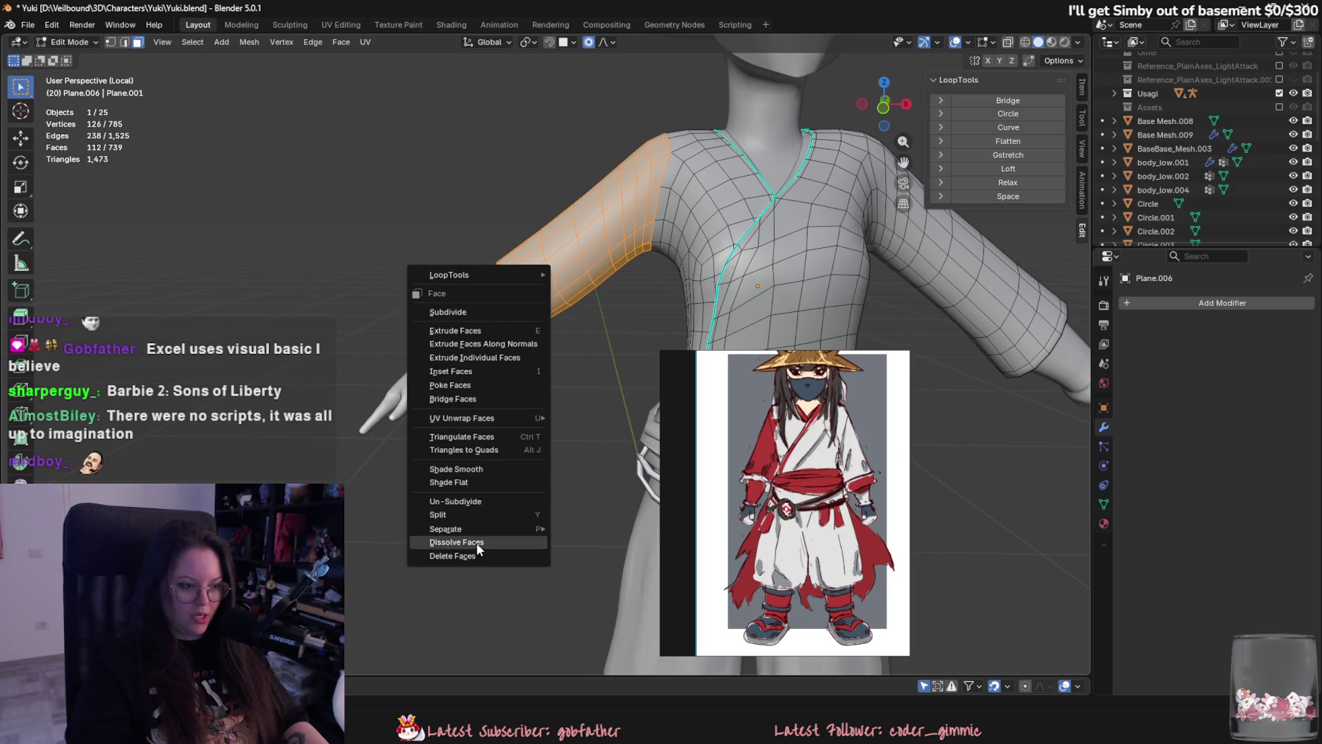
left_click(476, 543)
Back in Object Mode, apply the Mirror modifier on the wrist cuffs.
key("Tab")
left_click(471, 332, "shift")
left_click(707, 233, "shift")
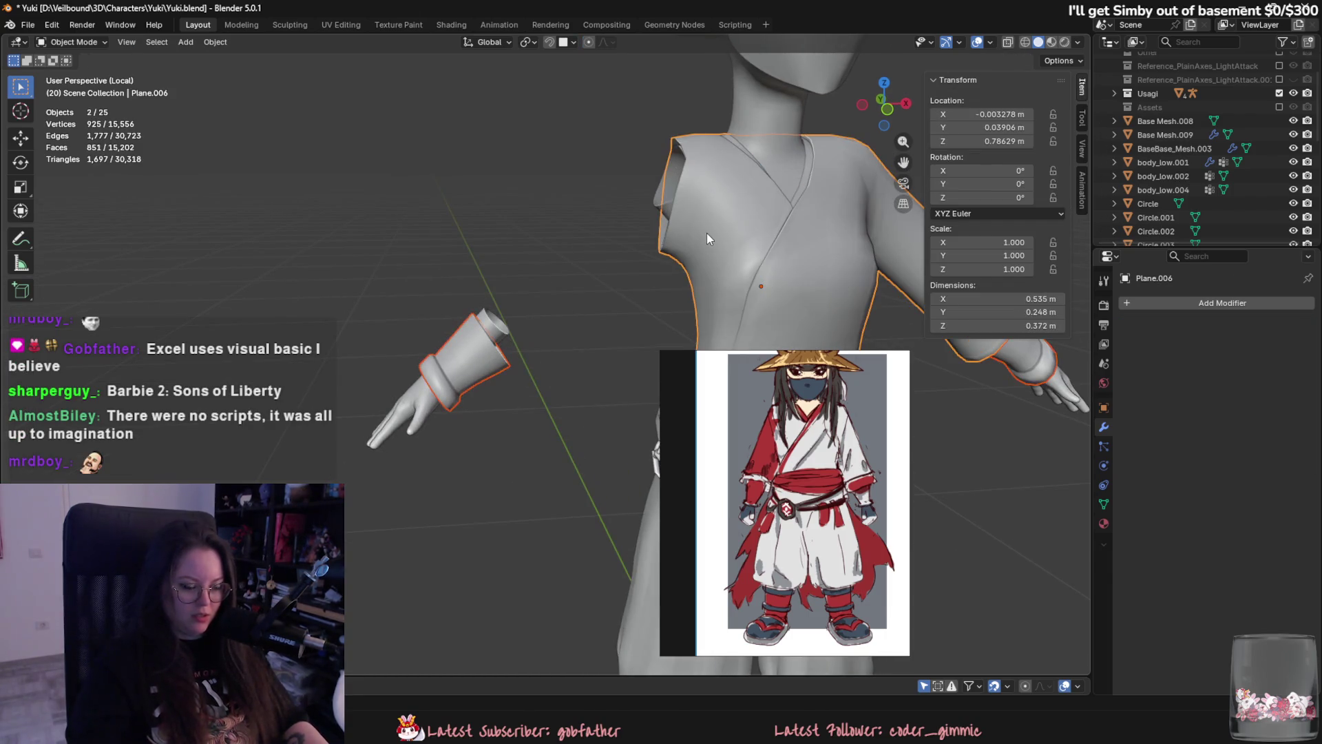
left_click(468, 355)
key("ctrl+a")
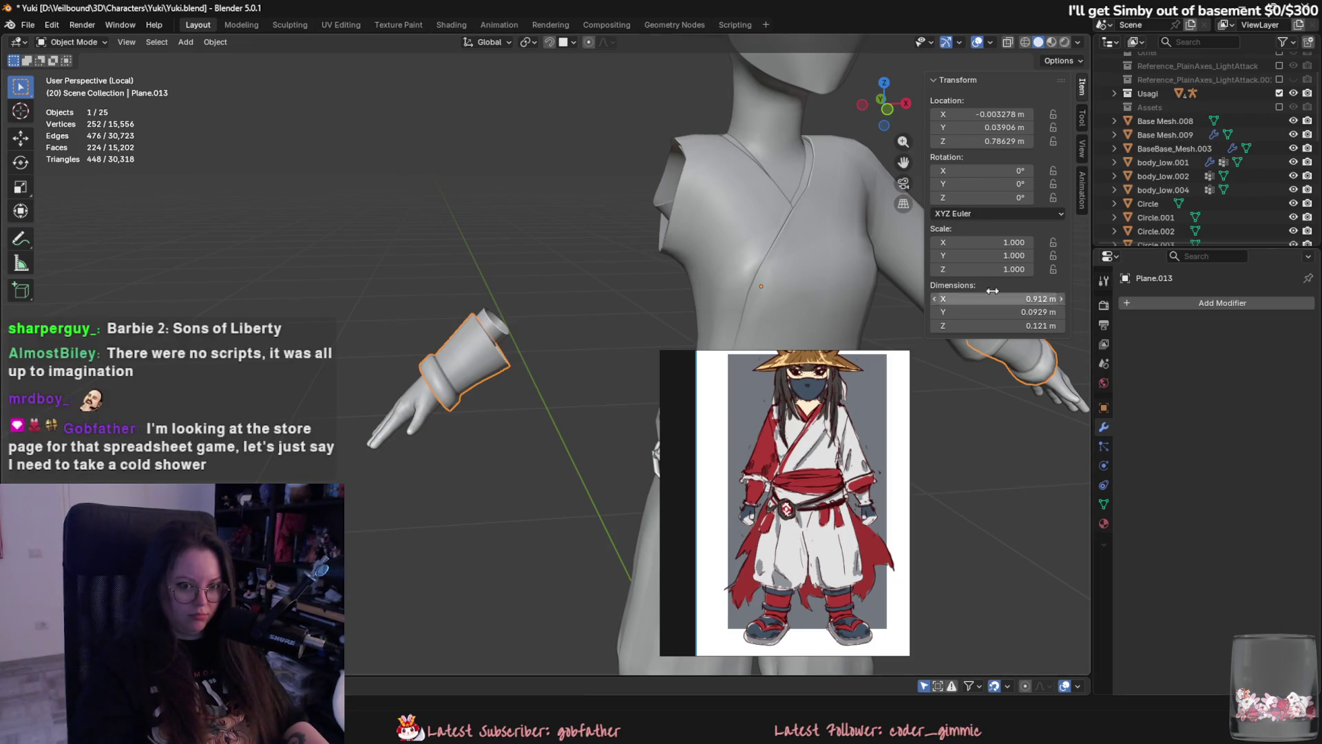
Join the cuffs into the shirt mesh with Ctrl+J and re-enter Edit Mode.
left_click(699, 220, "shift")
key("ctrl+j")
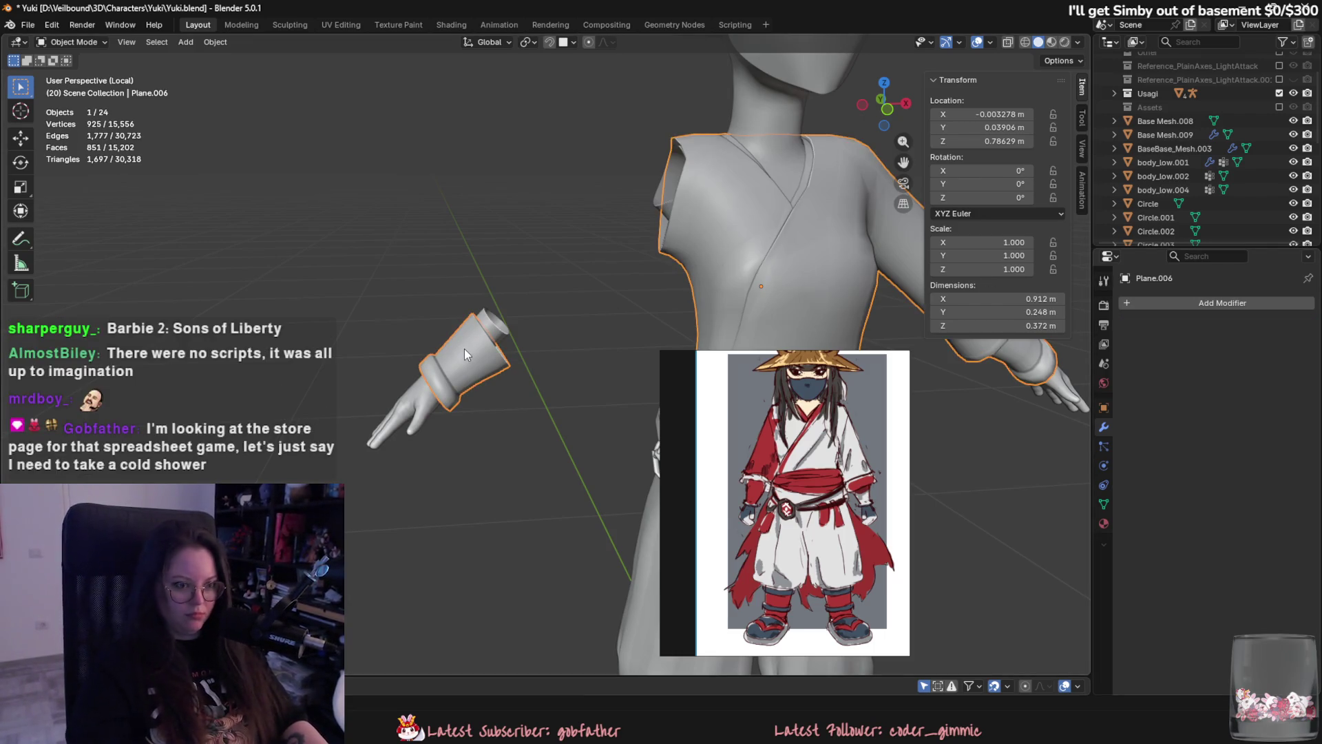
middle_click_drag(464, 349, 465, 299)
key("Tab")
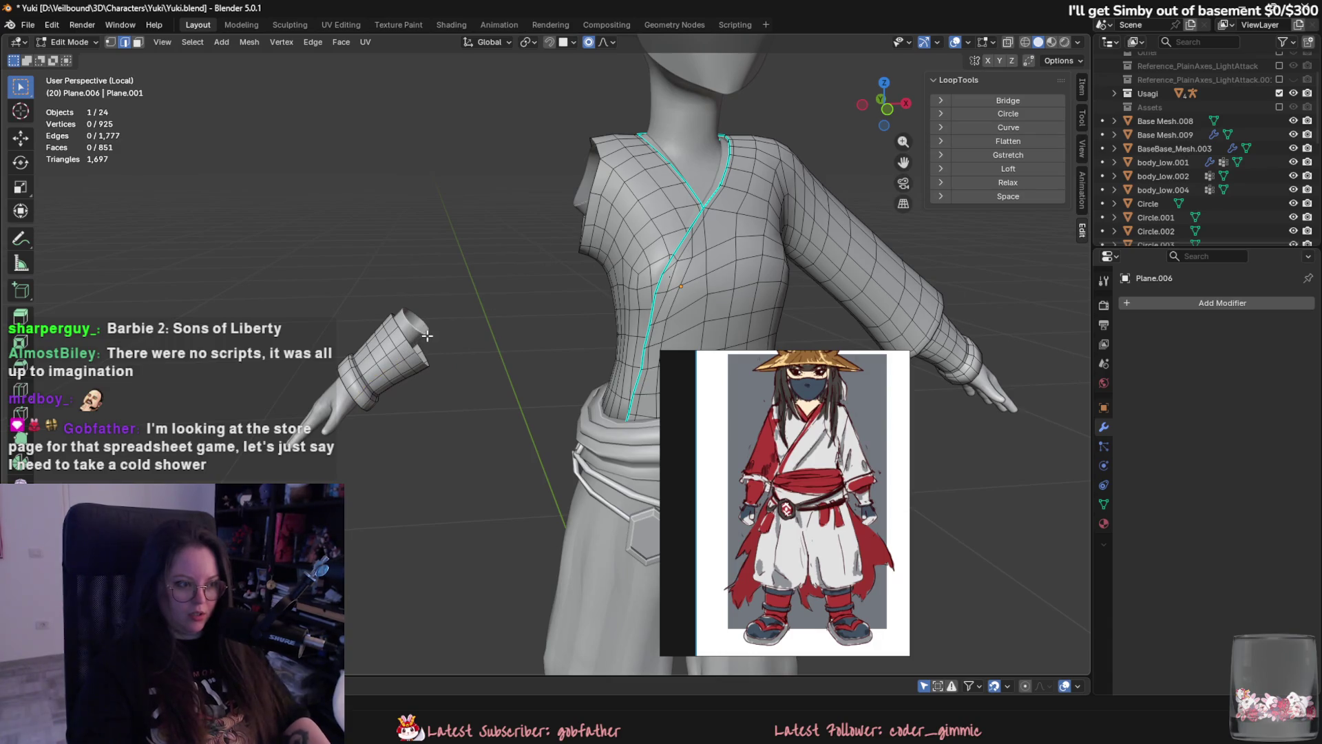
Bridge the cuff edge loop to the shoulder armhole loop with Bridge Edge Loops.
left_click(416, 347, "alt")
left_click(595, 173, "alt+shift")
middle_click_drag(595, 173, 713, 277)
key("F3")
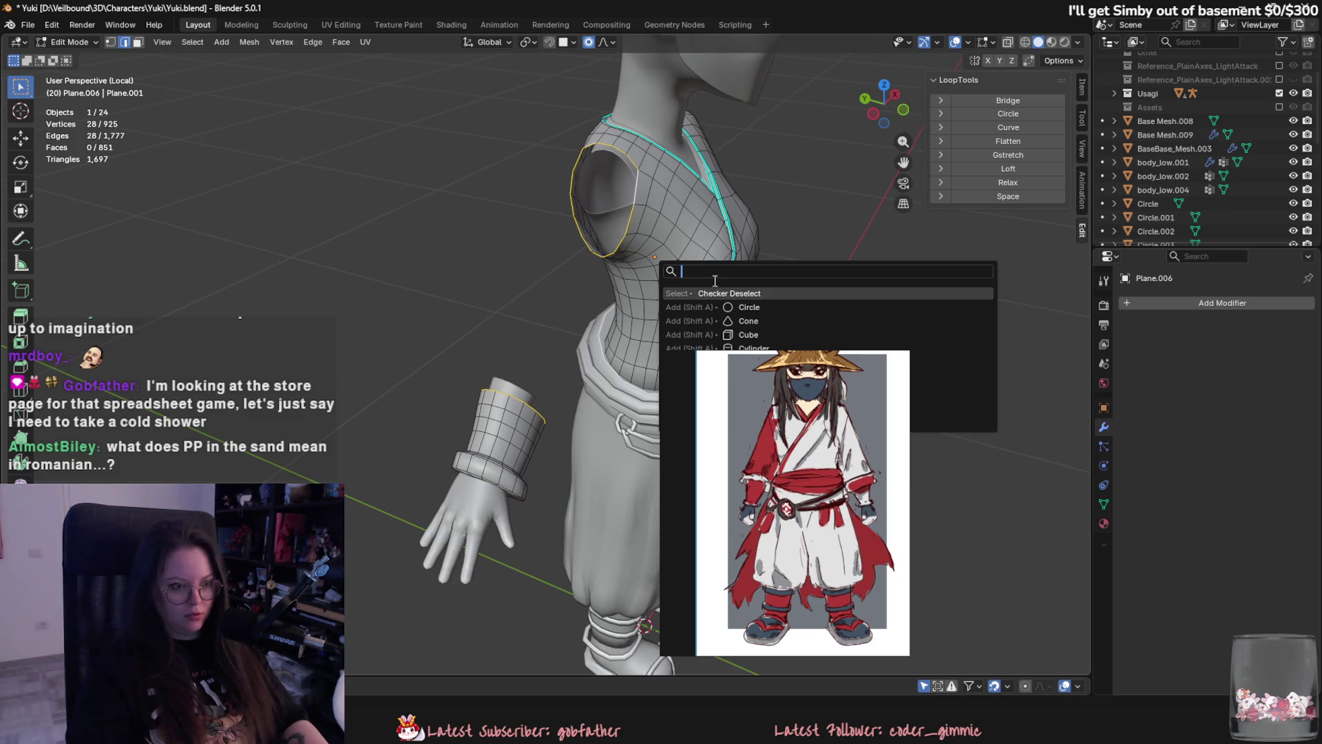
type("brid")
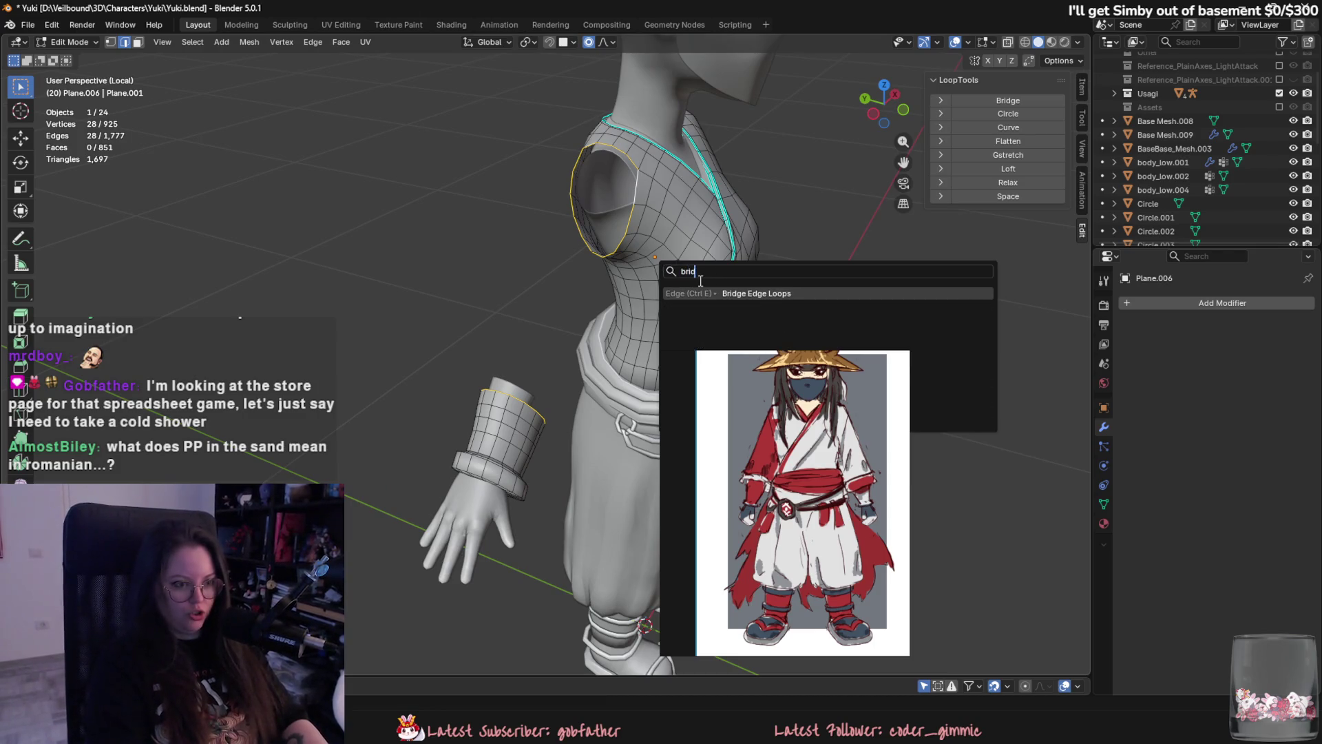
key("Return")
Add cuts and smoothness to round the new sleeve, then insert an edge loop.
mouse_move(700, 280)
middle_mouse_down()
mouse_move(606, 132)
mouse_move(785, 199)
middle_mouse_up()
left_click_drag(104, 551, 131, 551)
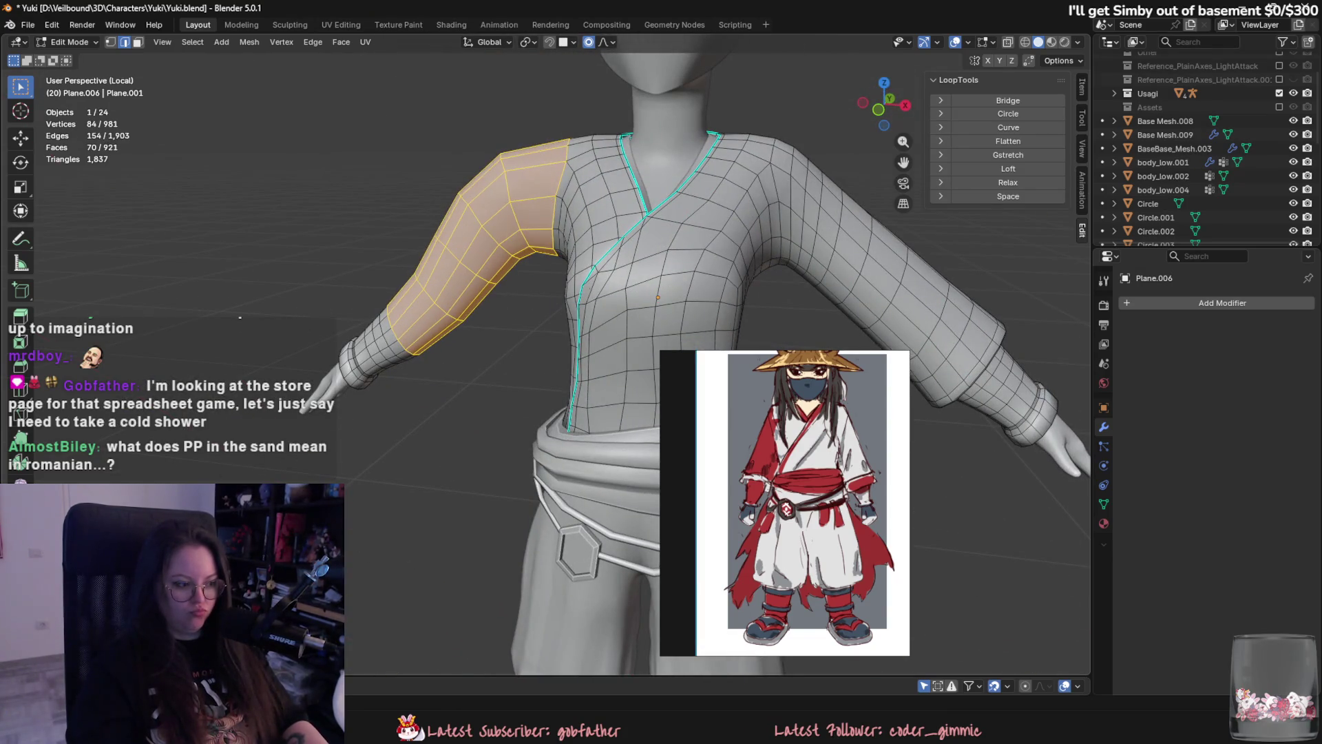
scroll(531, 418, "down", 5)
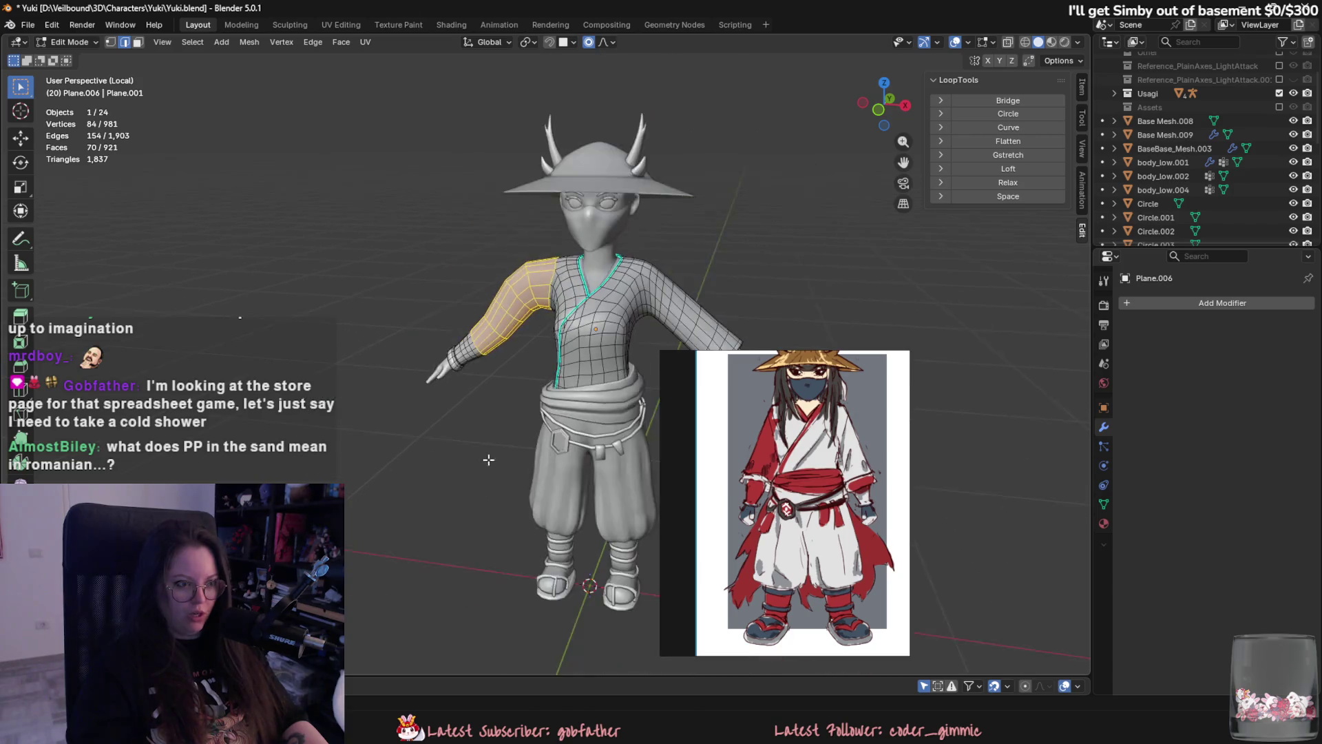
middle_click_drag(532, 418, 434, 472)
scroll(372, 487, "up", 4)
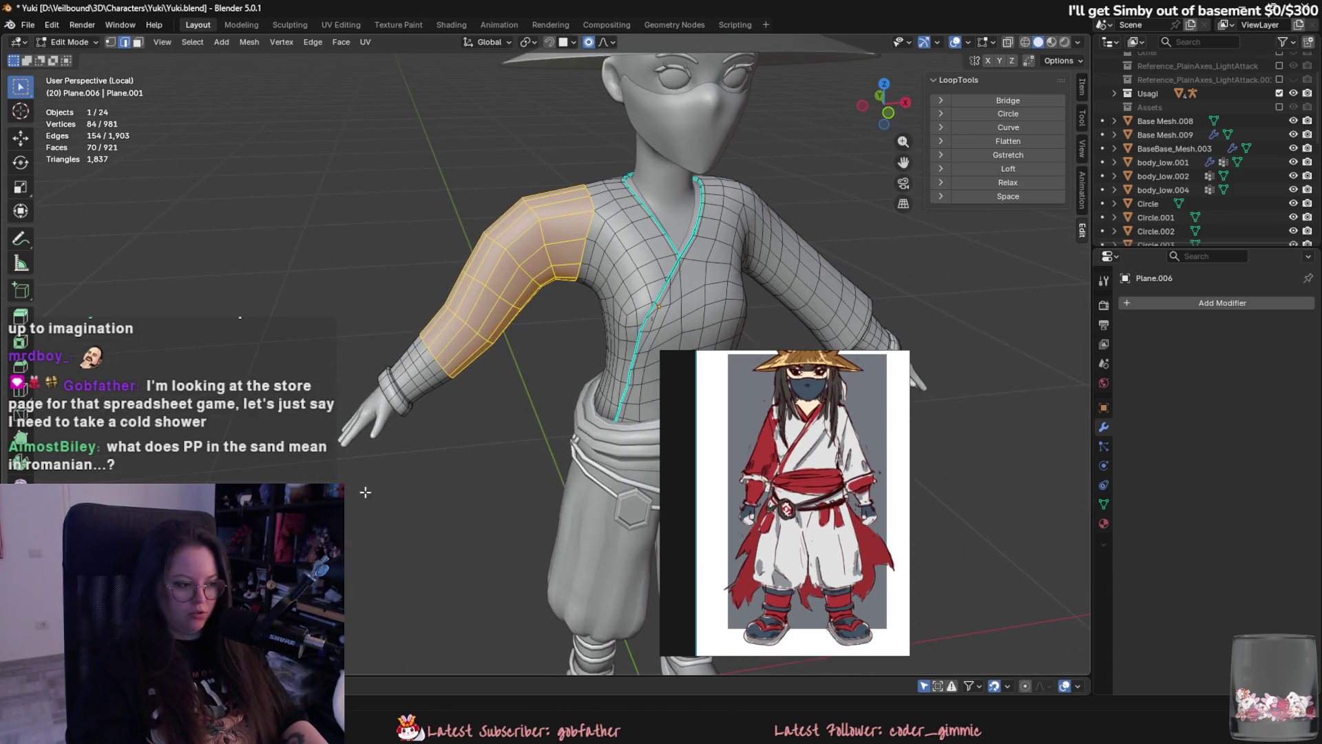
scroll(395, 547, "up", 3)
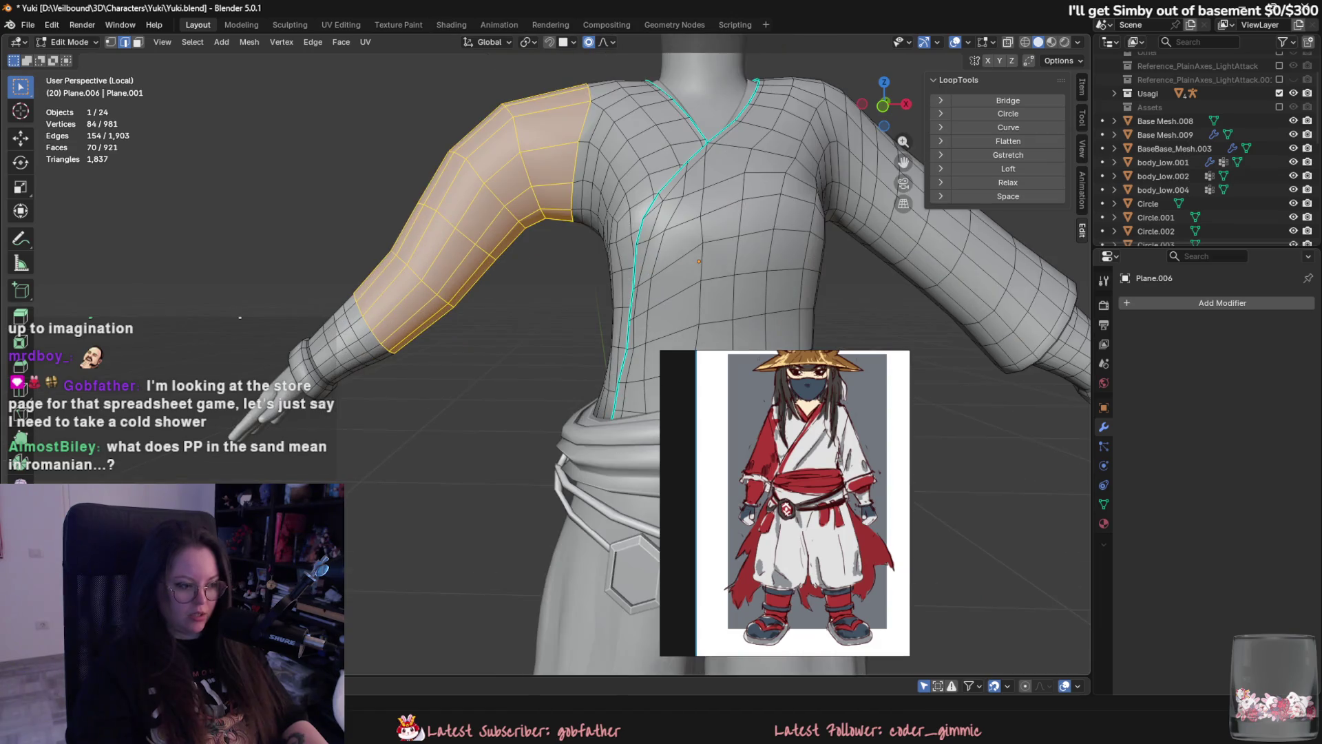
key("shift+r")
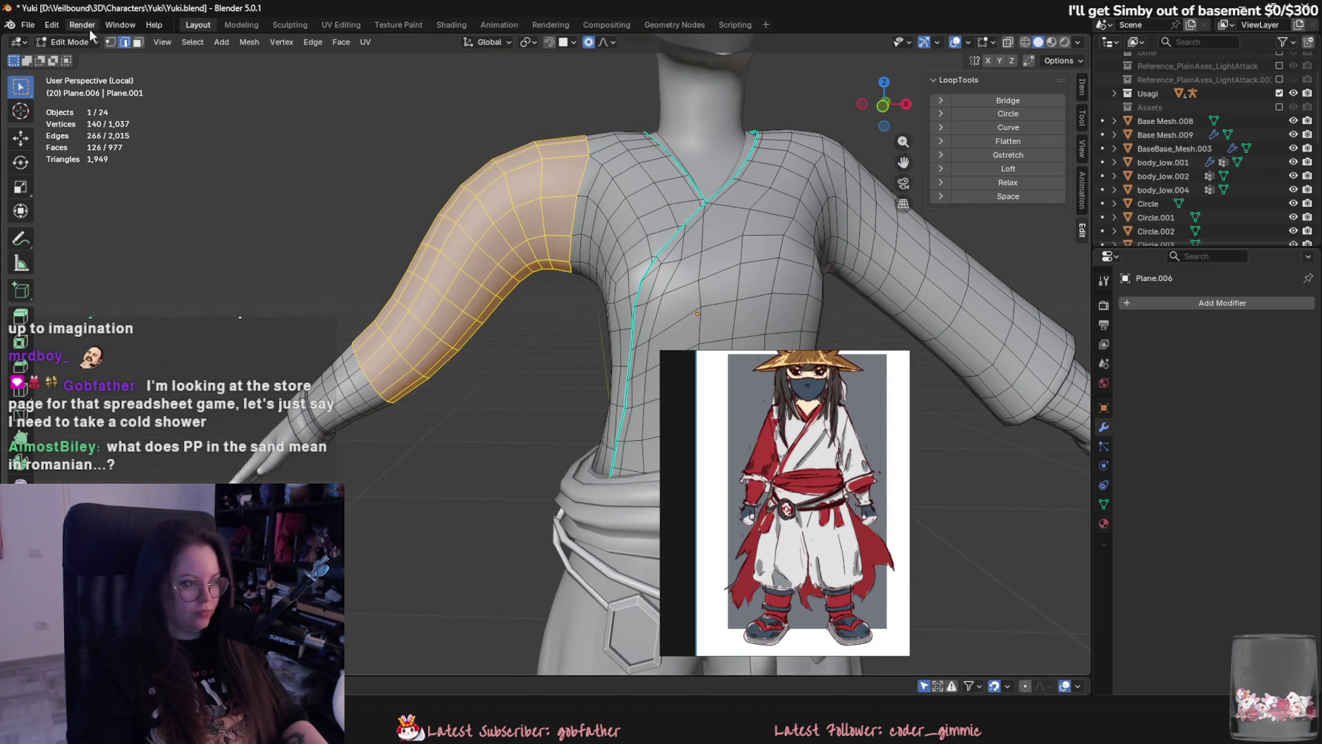
Switch the shirt into Sculpt Mode.
left_click(68, 42)
left_click(69, 86)
scroll(551, 271, "down", 4)
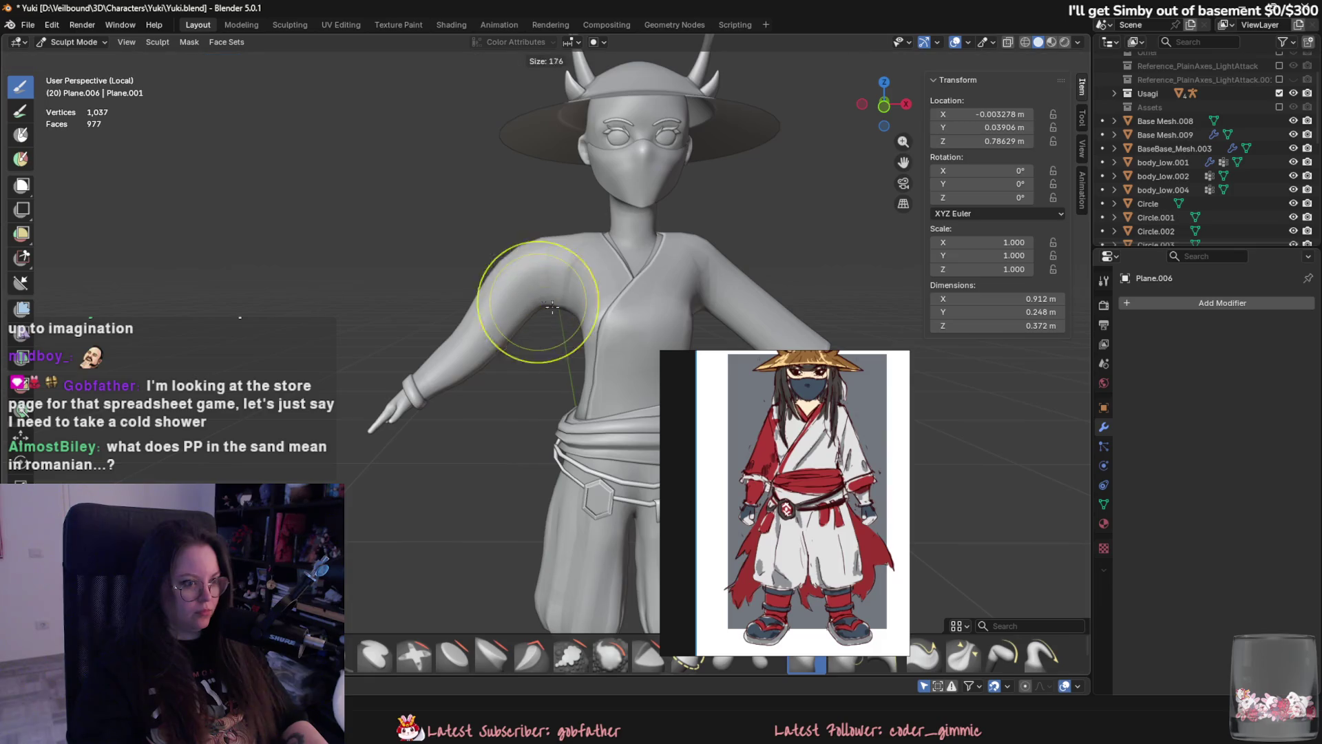
Resize the sculpt brush several times, settling on 182 px.
key("f")
left_click(521, 263)
key("f")
left_click(447, 342)
scroll(446, 342, "up", 2)
key("f")
left_click(475, 289)
key("f")
left_click(474, 300)
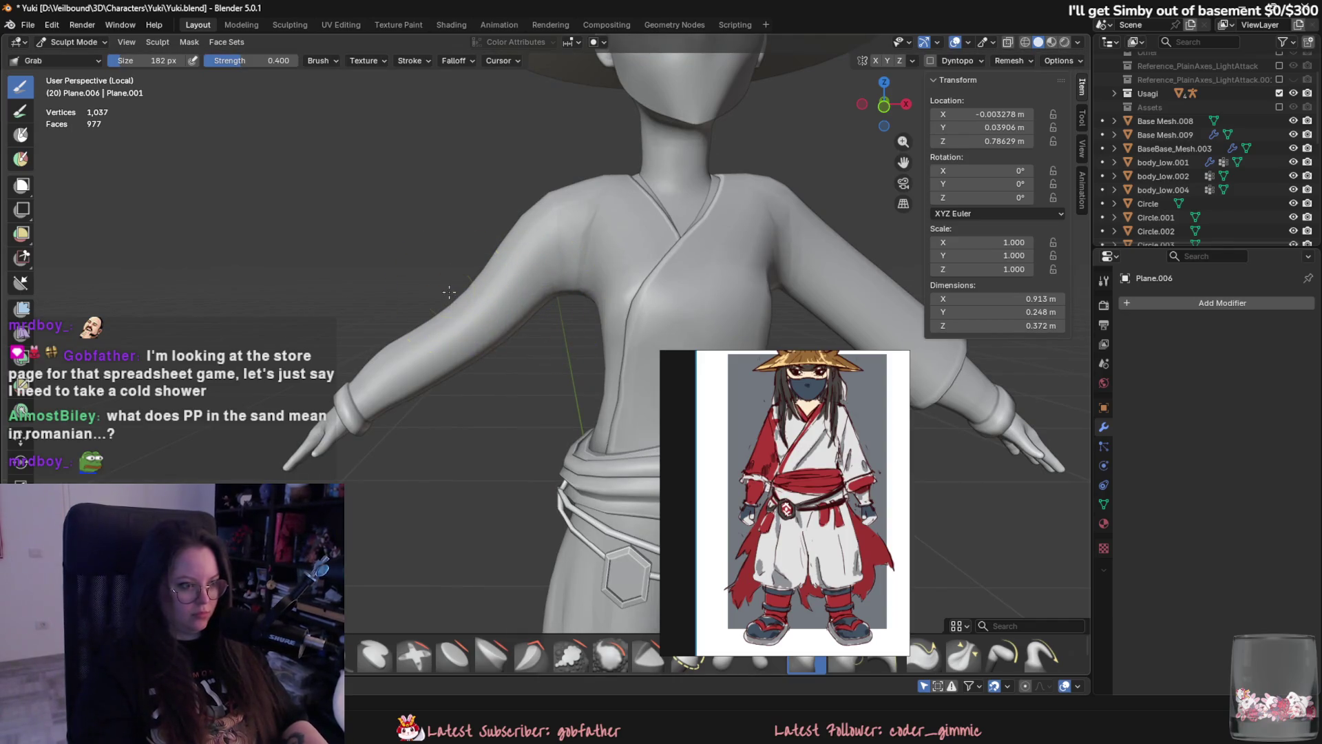
scroll(483, 268, "down", 3)
mouse_move(484, 269)
middle_mouse_down()
mouse_move(487, 310)
mouse_move(808, 316)
mouse_move(606, 340)
mouse_move(544, 402)
mouse_move(358, 385)
middle_mouse_up()
scroll(807, 315, "down", 3)
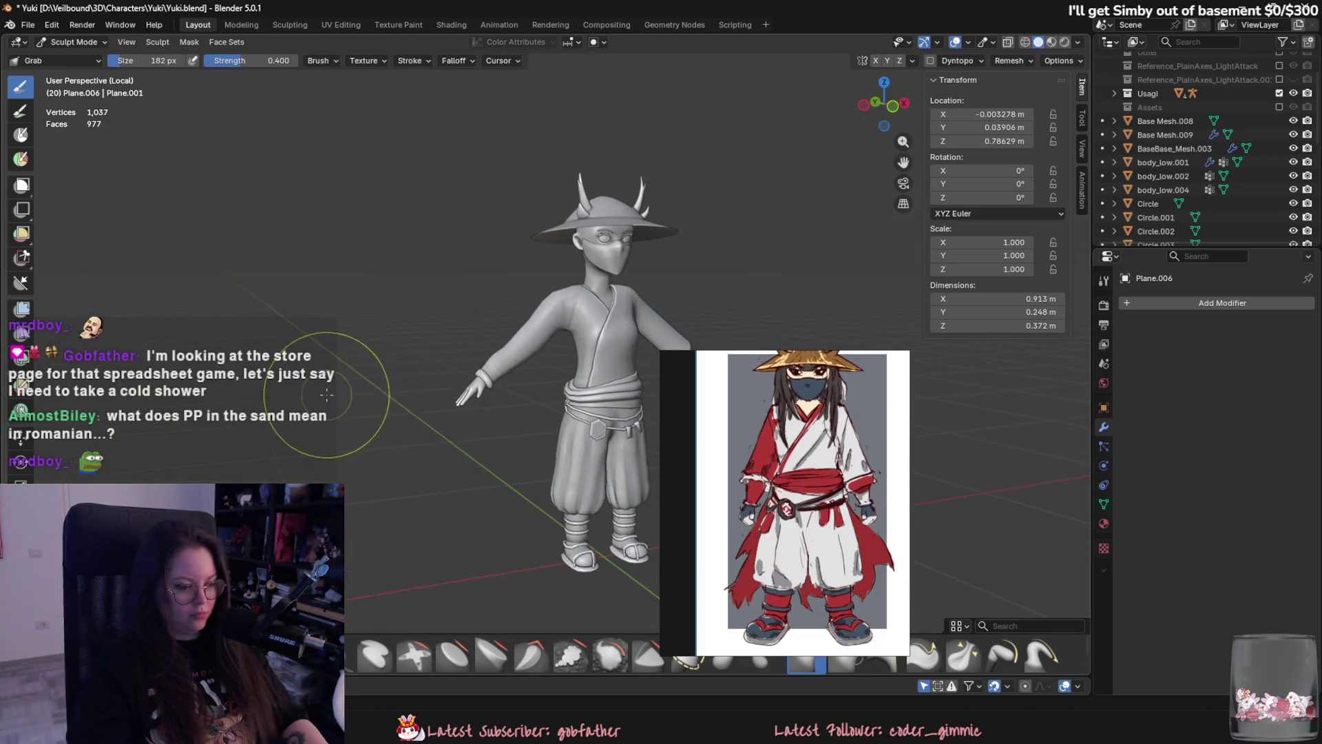
Return to Object Mode and reveal the shirt's hidden sleeve faces in Edit Mode.
left_click(74, 42)
left_click(104, 60)
left_click(497, 368)
left_click(552, 354)
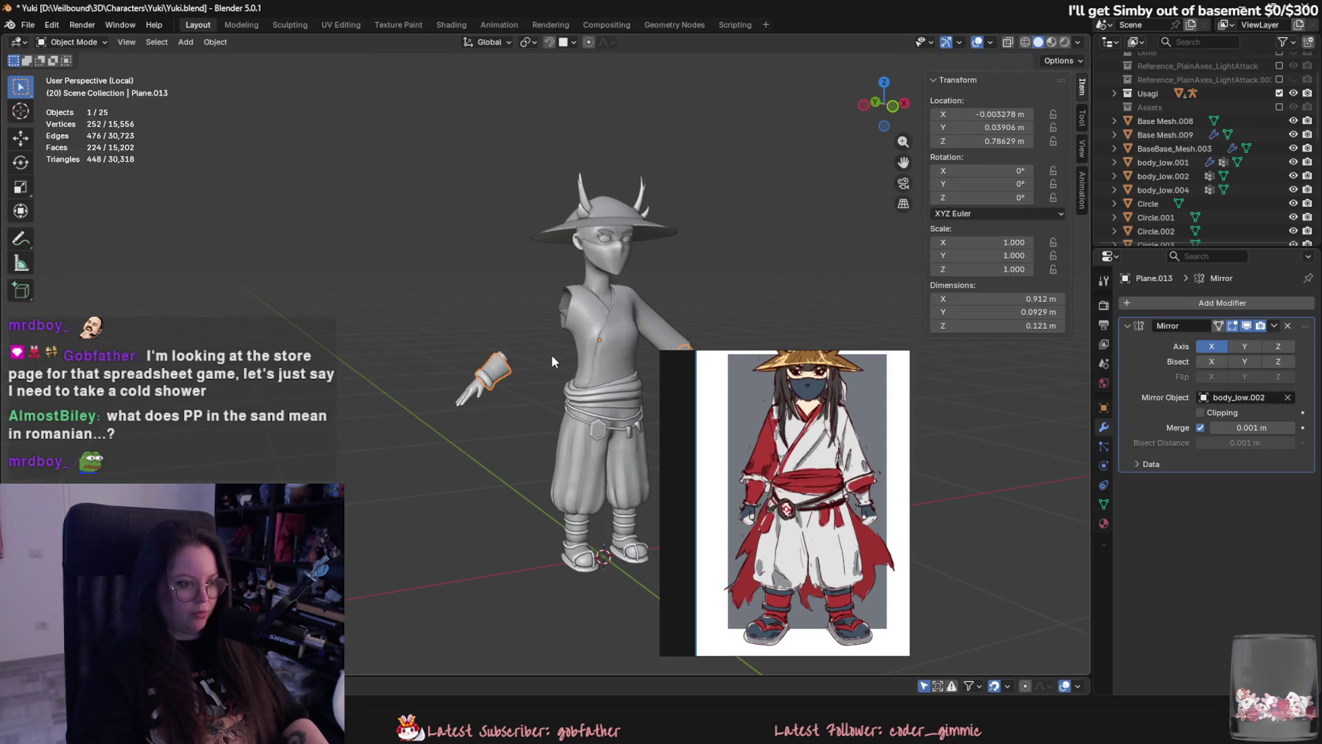
key("Tab")
key("alt+h")
scroll(552, 354, "up", 2)
scroll(393, 313, "up", 2)
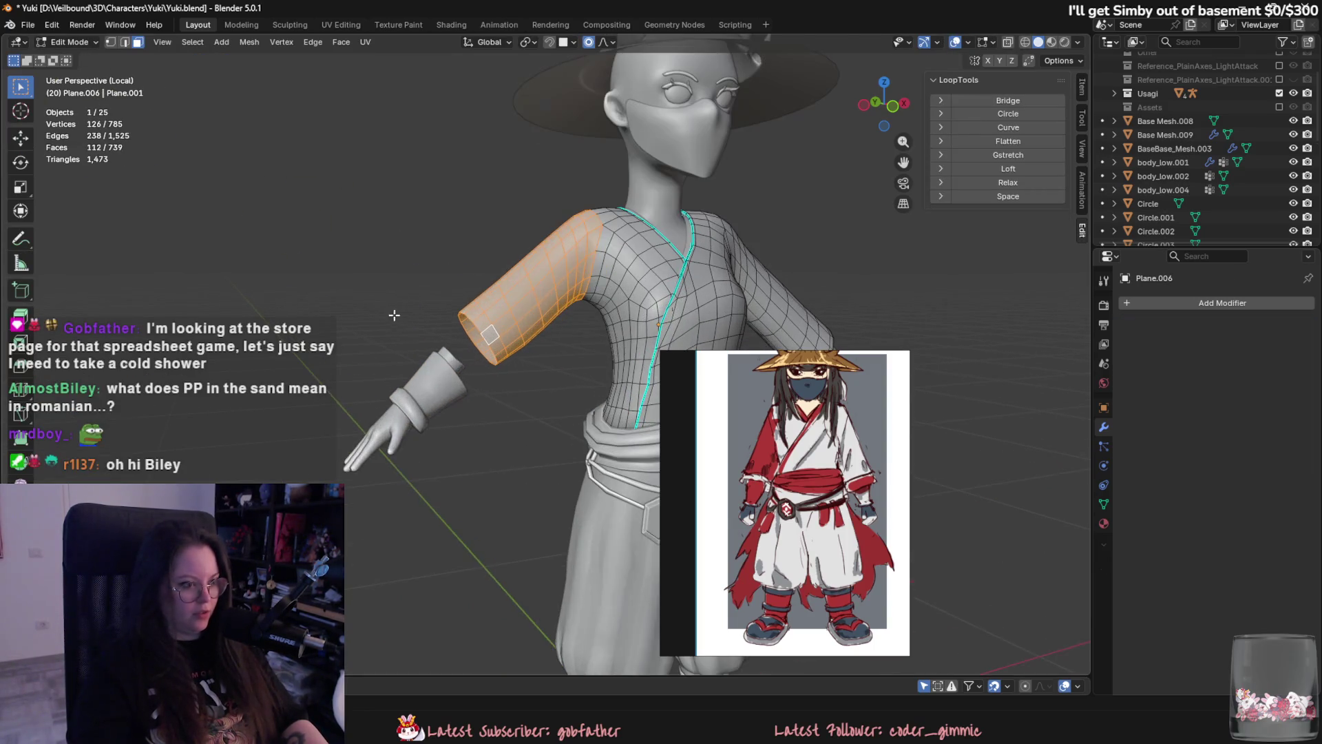
Apply the Mirror modifier on the wrist cuffs from its dropdown.
key("Tab")
left_click(435, 381)
left_click(1274, 326)
left_click(1264, 341)
mouse_move(757, 357)
left_mouse_down()
mouse_move(153, 308)
mouse_move(130, 336)
left_mouse_up()
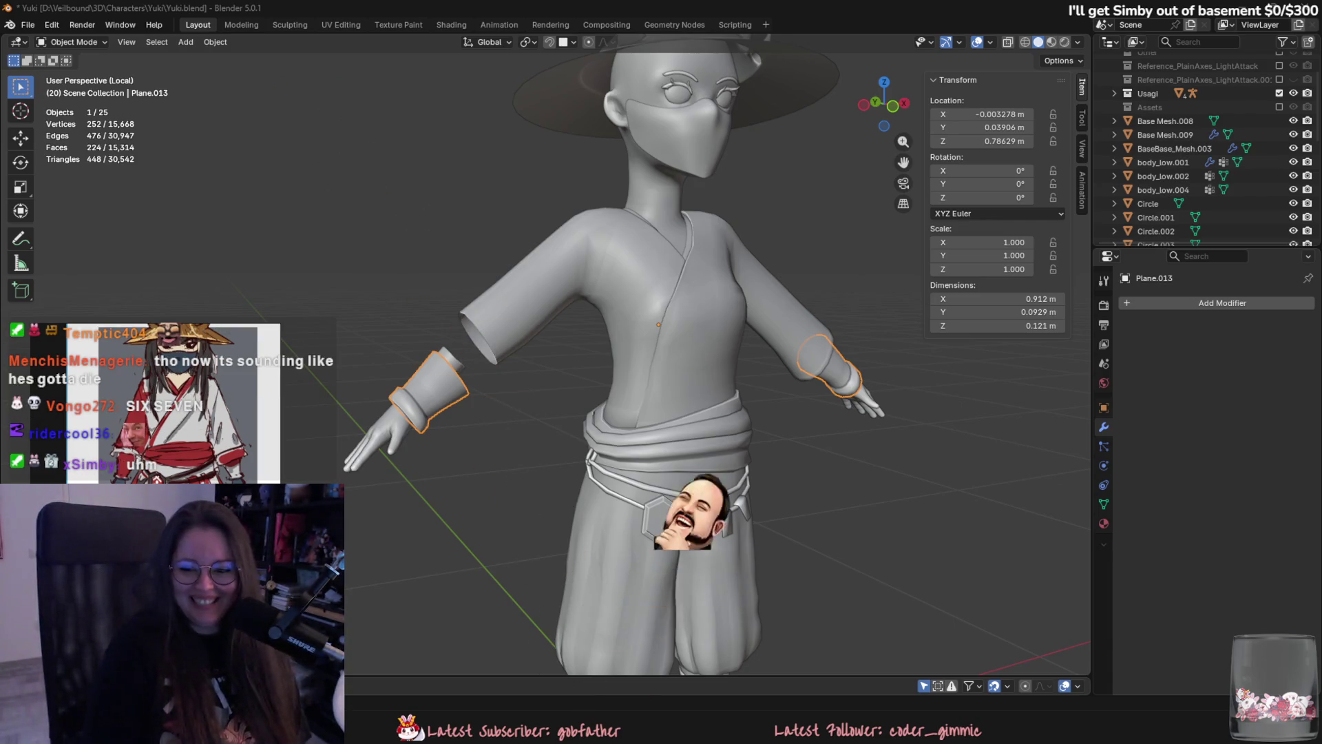
Join the cuffs into the shirt mesh with Ctrl+J.
mouse_move(792, 482)
middle_mouse_down()
mouse_move(705, 461)
mouse_move(511, 337)
middle_mouse_up()
left_click(494, 319, "shift")
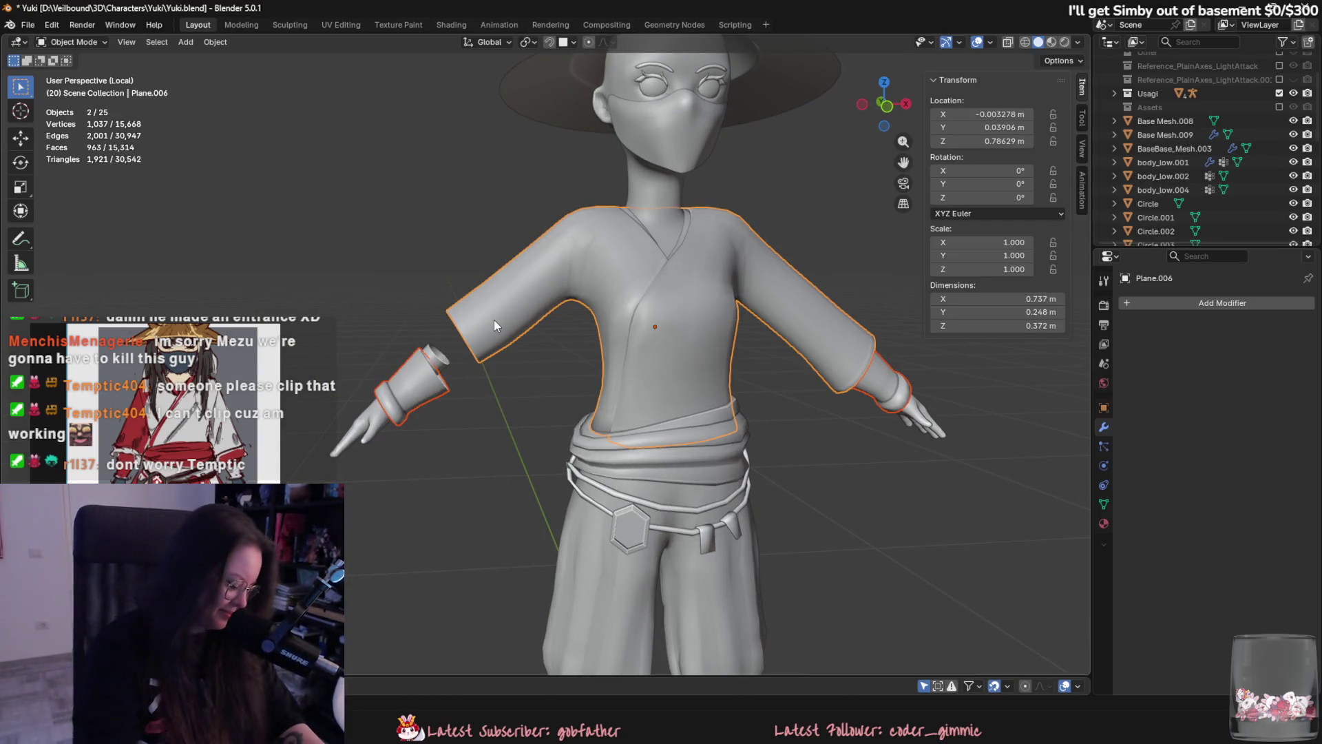
key("ctrl+j")
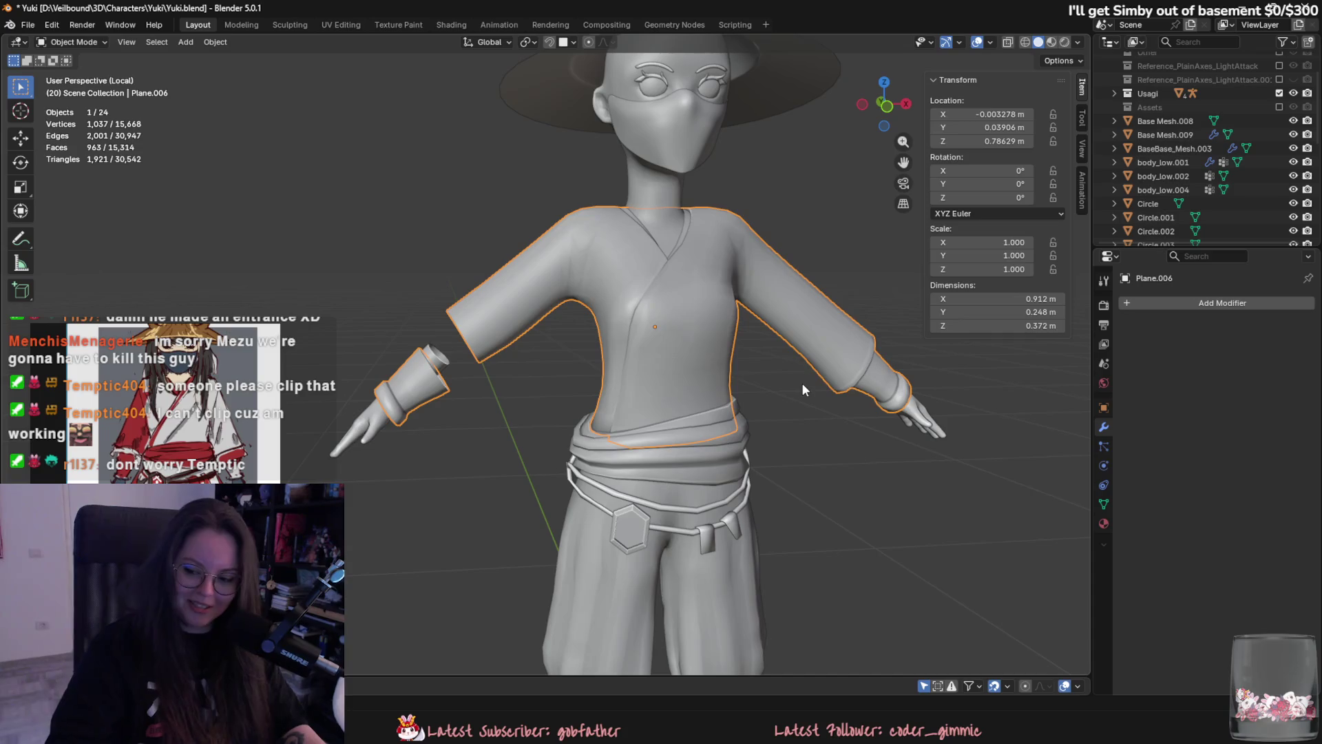
In Edit Mode with edge select, select the left sleeve's end edge loop.
key("Tab")
middle_click_drag(787, 386, 637, 305)
key("Tab")
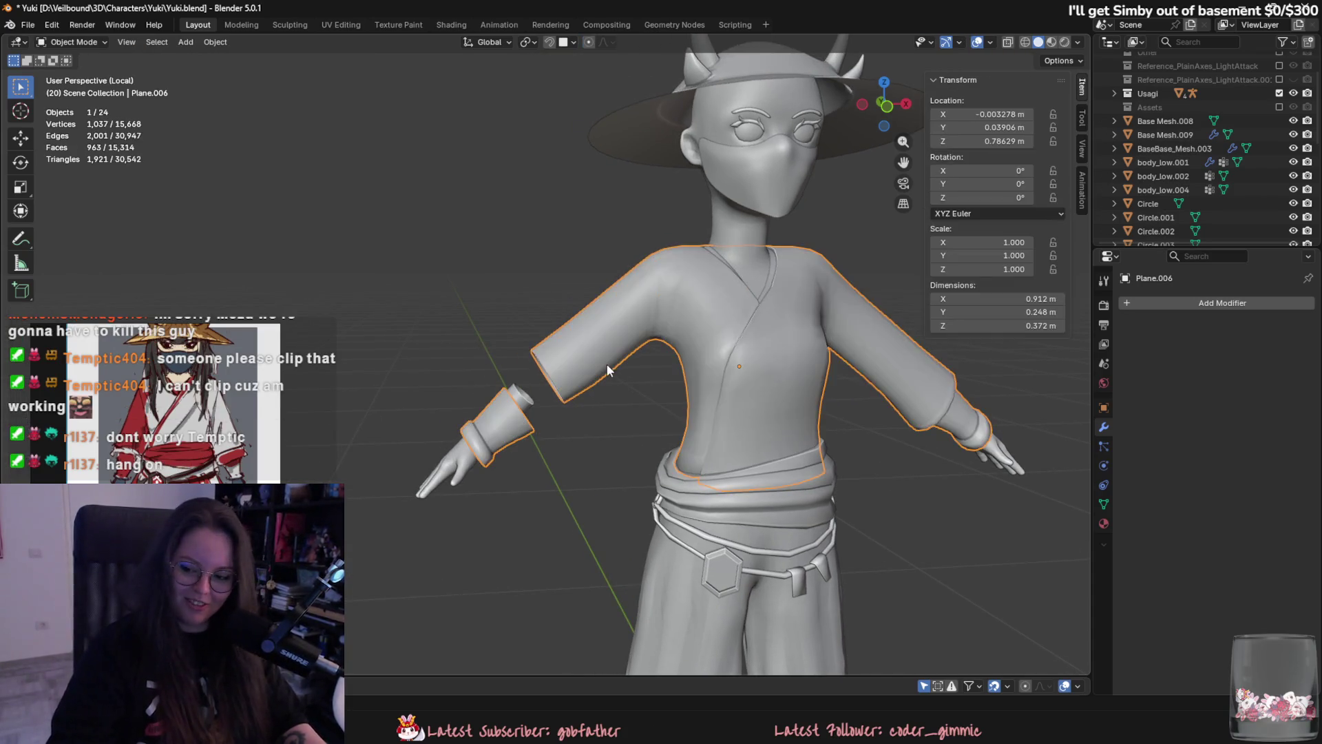
scroll(606, 364, "up", 3)
middle_click_drag(556, 335, 572, 368)
key("Tab")
key("2")
left_click(571, 368, "alt")
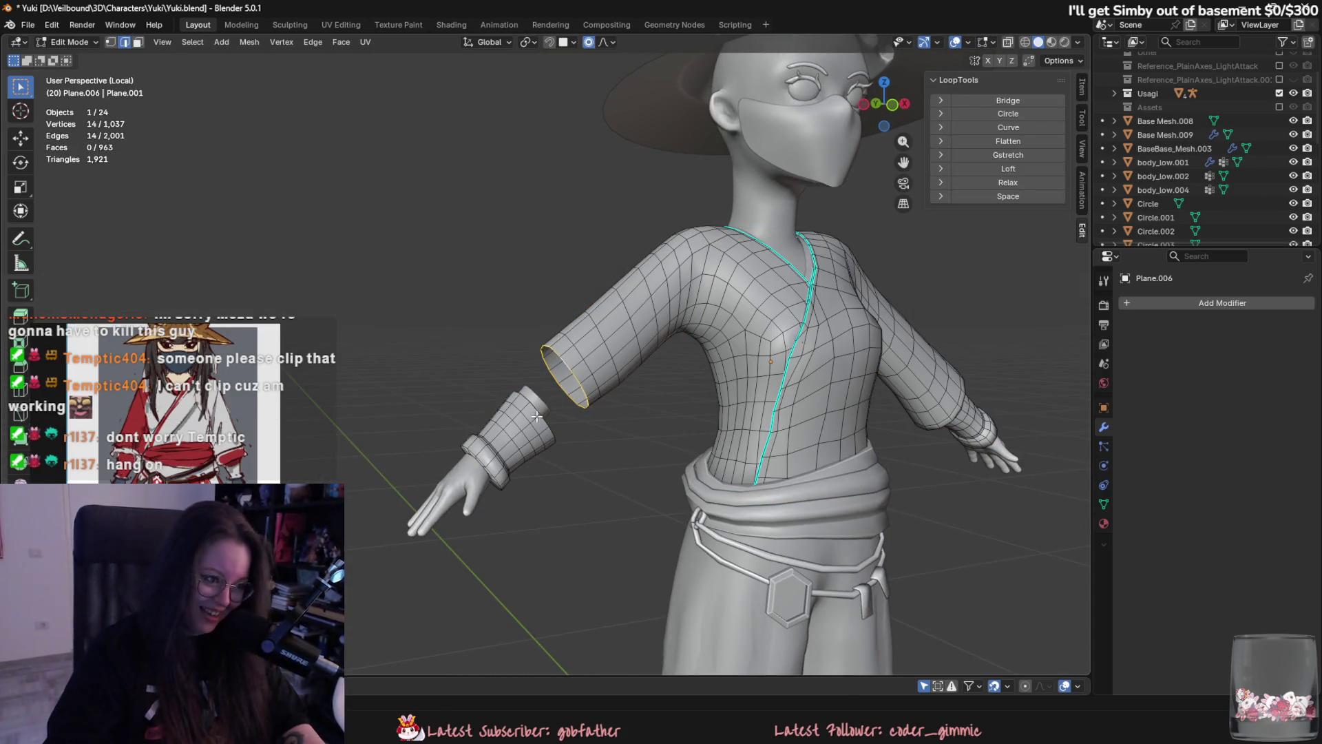
Bridge the sleeve end to the cuff and add a loop cut to the new band.
key("F3")
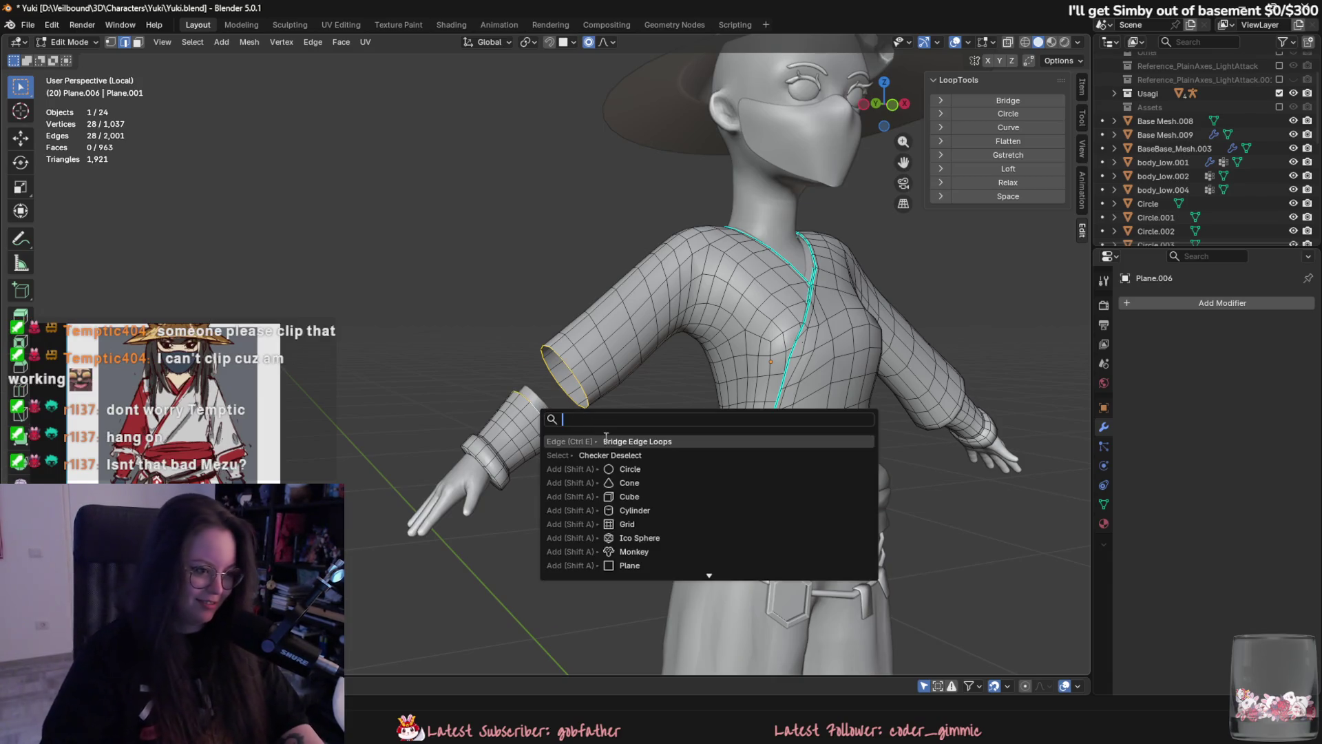
key("Return")
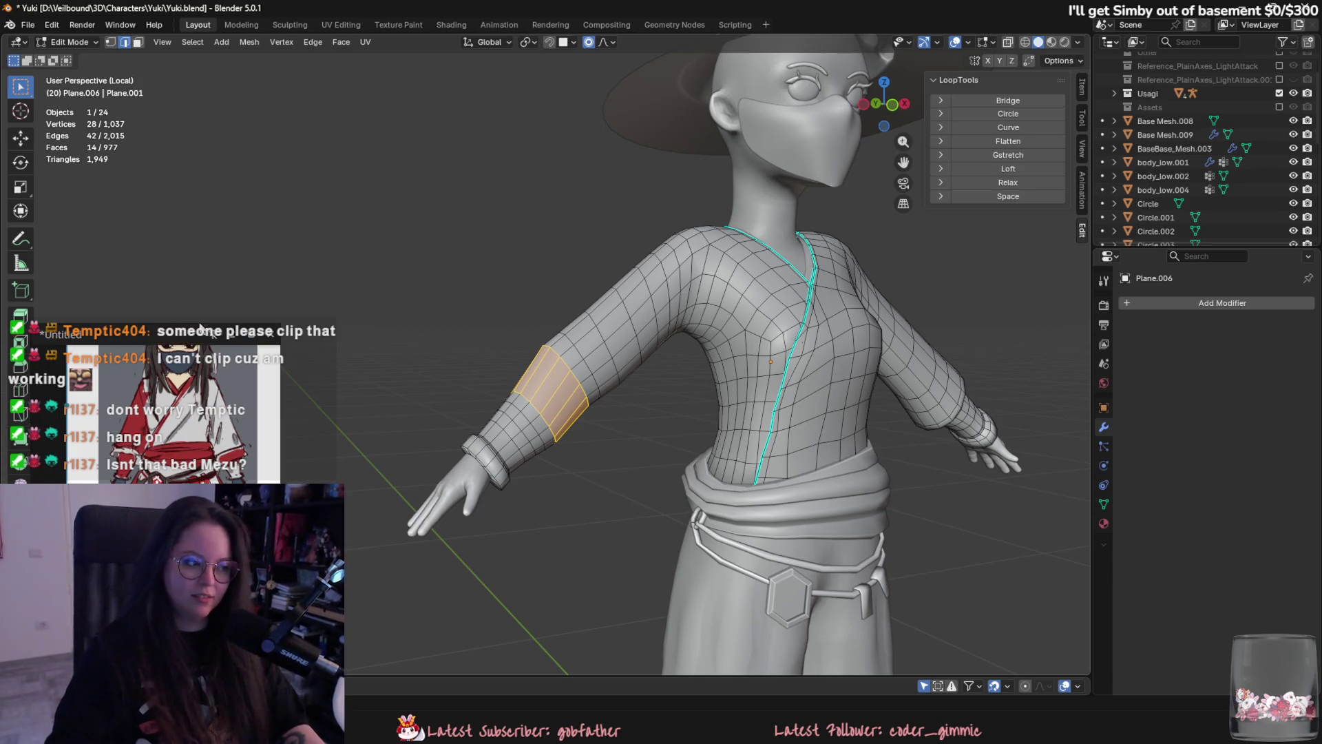
key("alt+Tab")
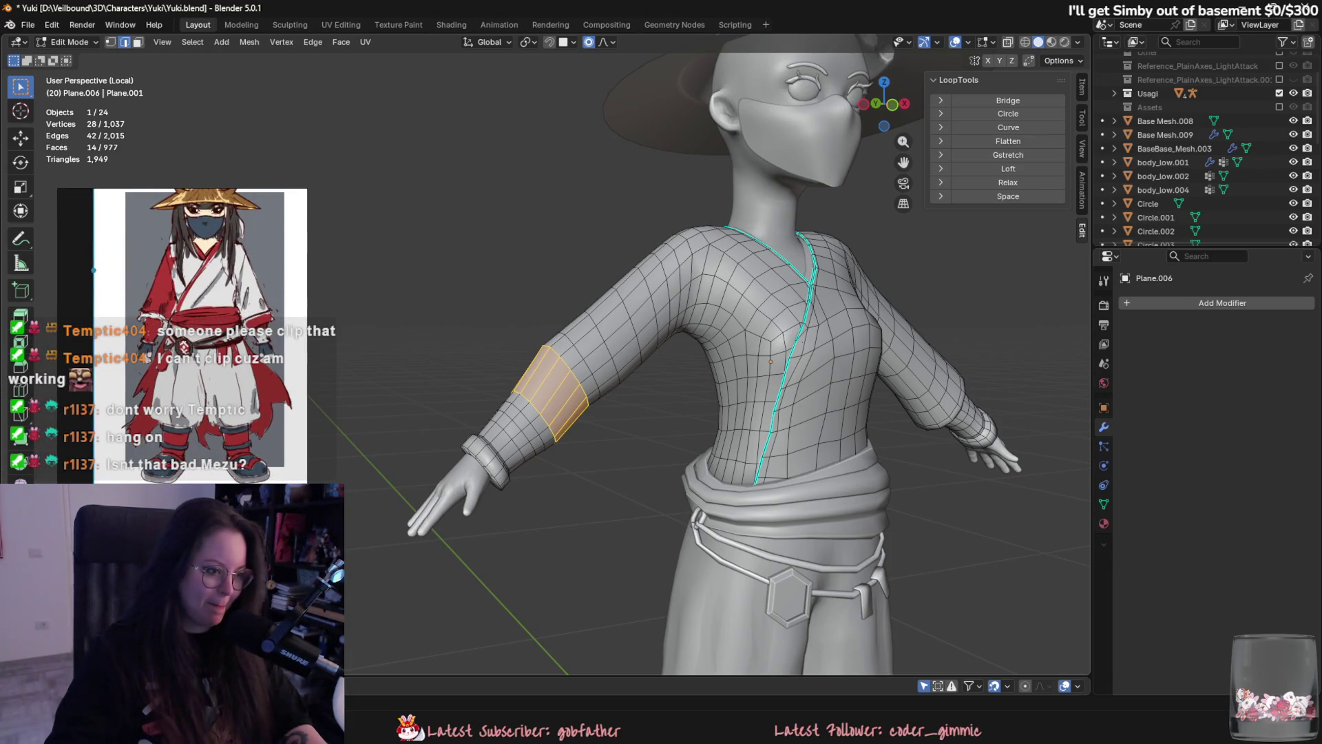
key("shift+r")
mouse_move(553, 471)
middle_mouse_down()
mouse_move(590, 546)
mouse_move(347, 252)
middle_mouse_up()
left_click(68, 42)
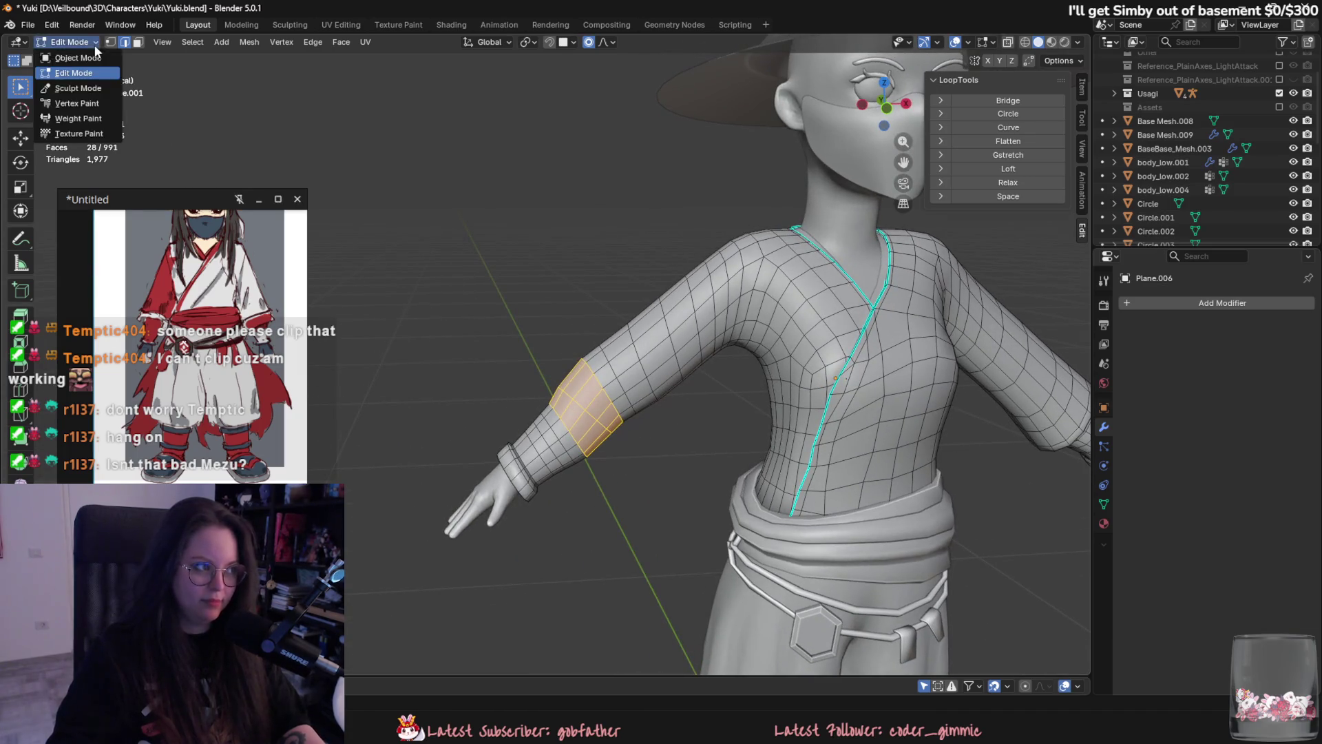
Put the kimono mesh in Sculpt Mode and orbit around the sleeve, far arm and torso.
left_click(66, 89)
scroll(572, 388, "up", 3)
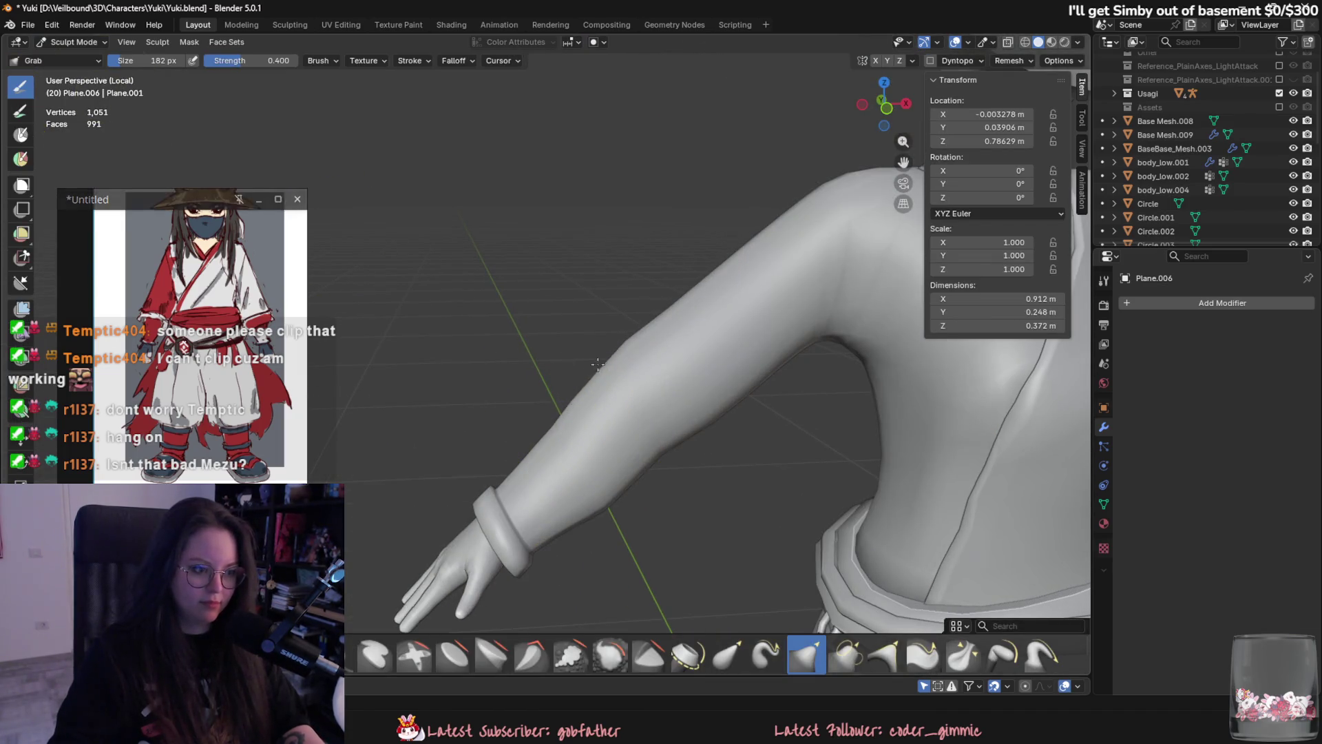
mouse_move(655, 360)
middle_mouse_down()
mouse_move(621, 446)
mouse_move(672, 456)
mouse_move(646, 404)
middle_mouse_up()
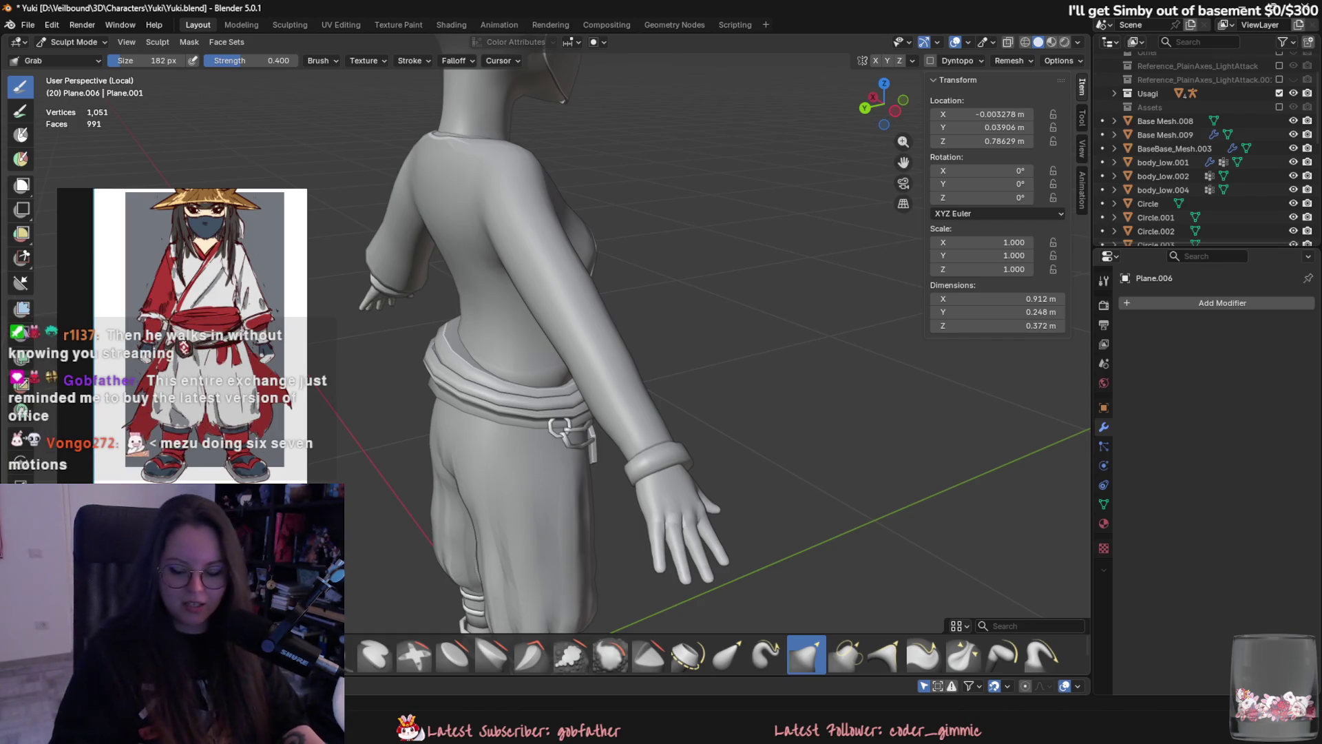
middle_click_drag(1044, 341, 708, 328)
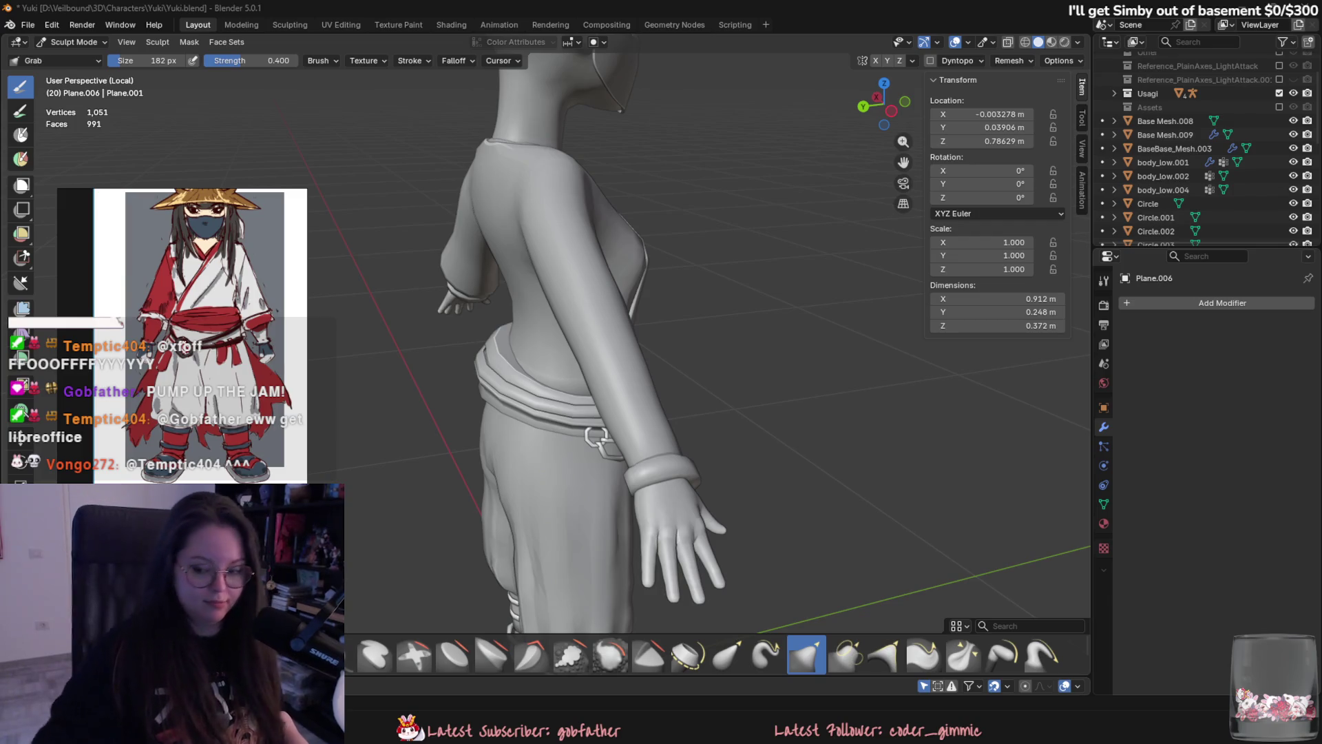
scroll(1081, 416, "up", 3)
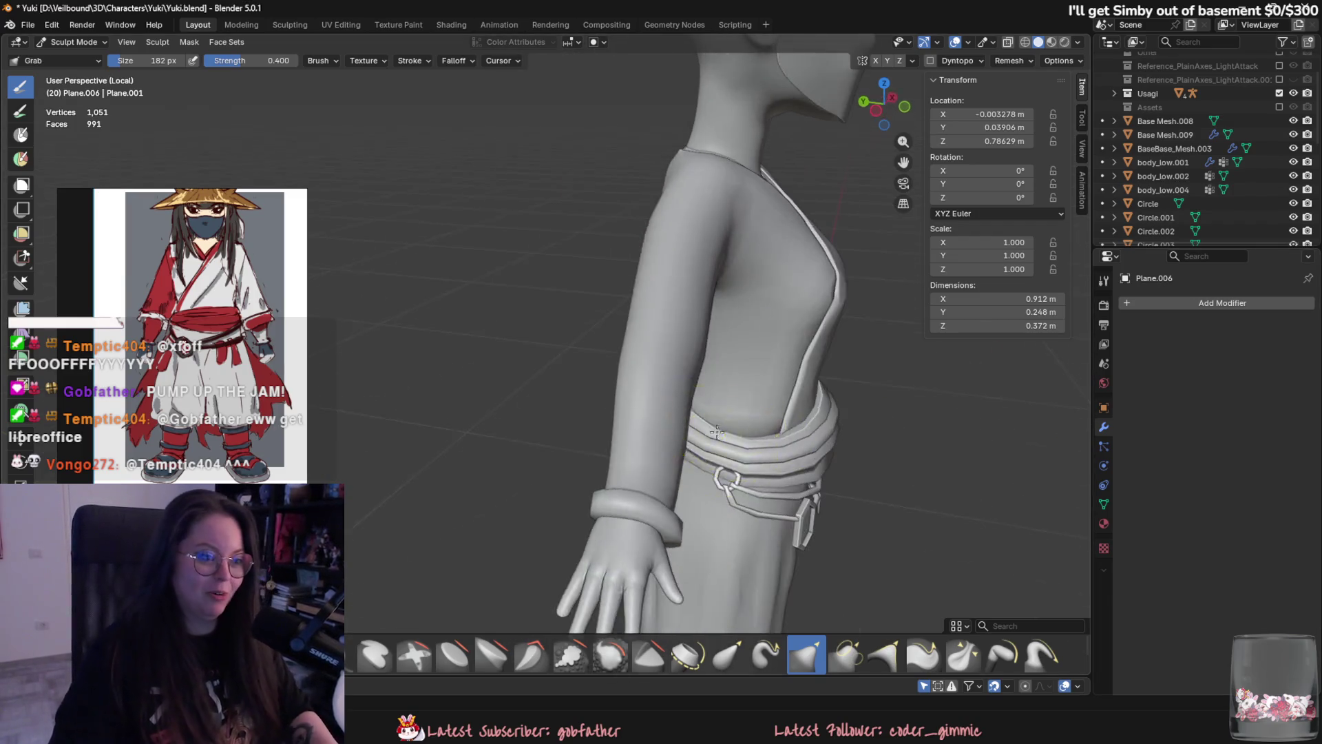
middle_click_drag(1081, 416, 578, 374)
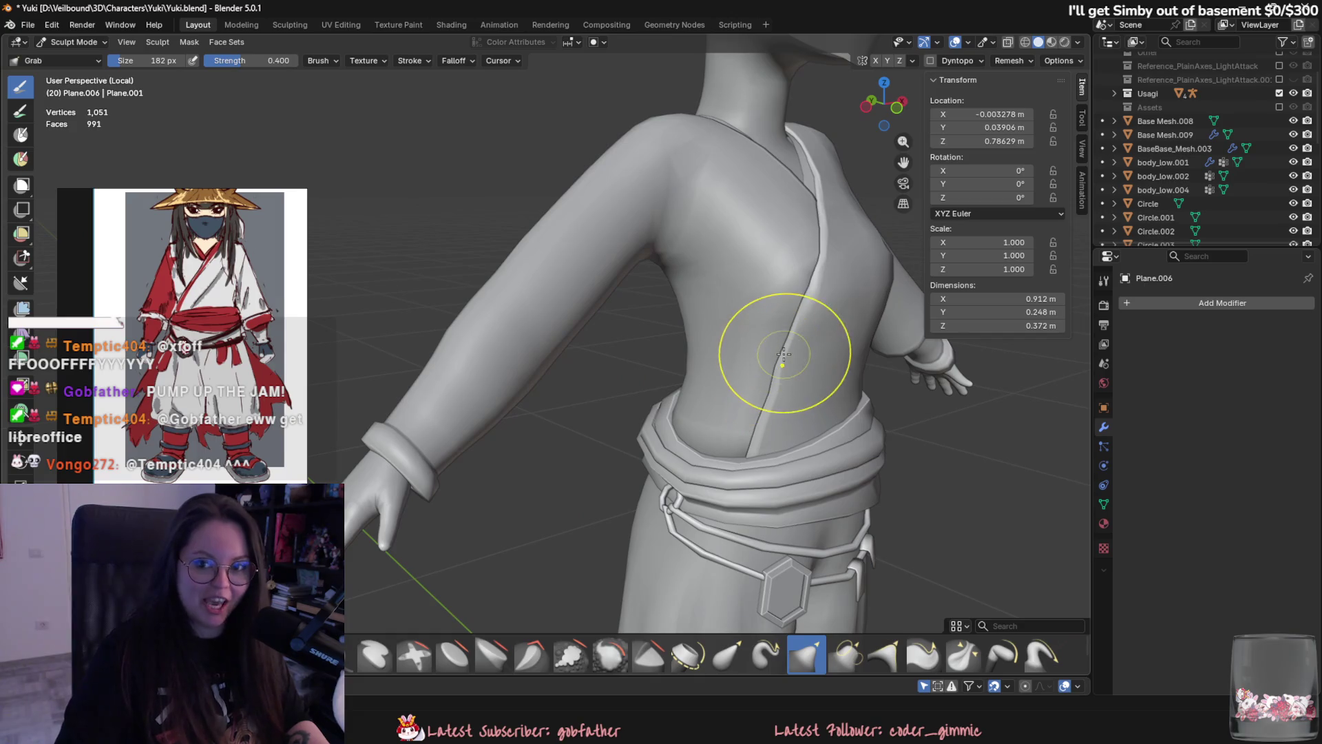
middle_click_drag(779, 413, 658, 345)
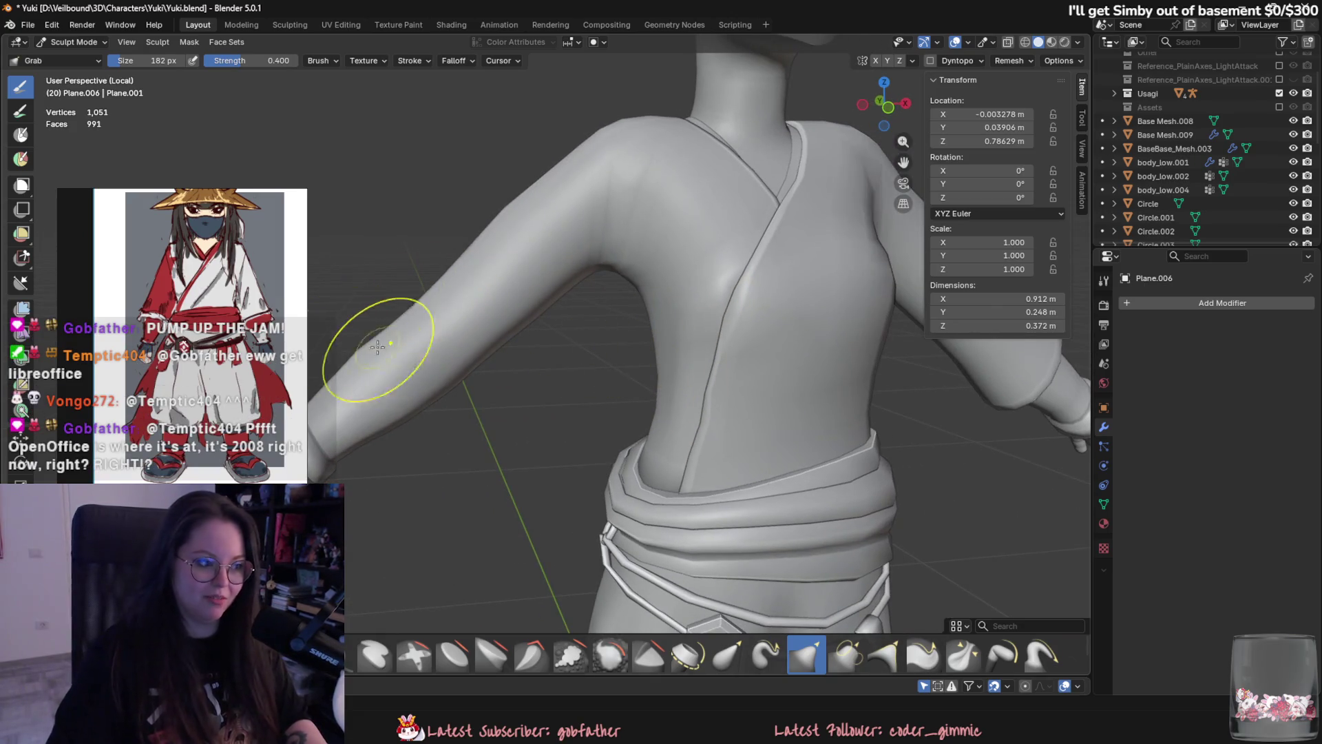
mouse_move(587, 399)
middle_mouse_down()
mouse_move(885, 478)
mouse_move(791, 473)
mouse_move(684, 496)
mouse_move(659, 422)
middle_mouse_up()
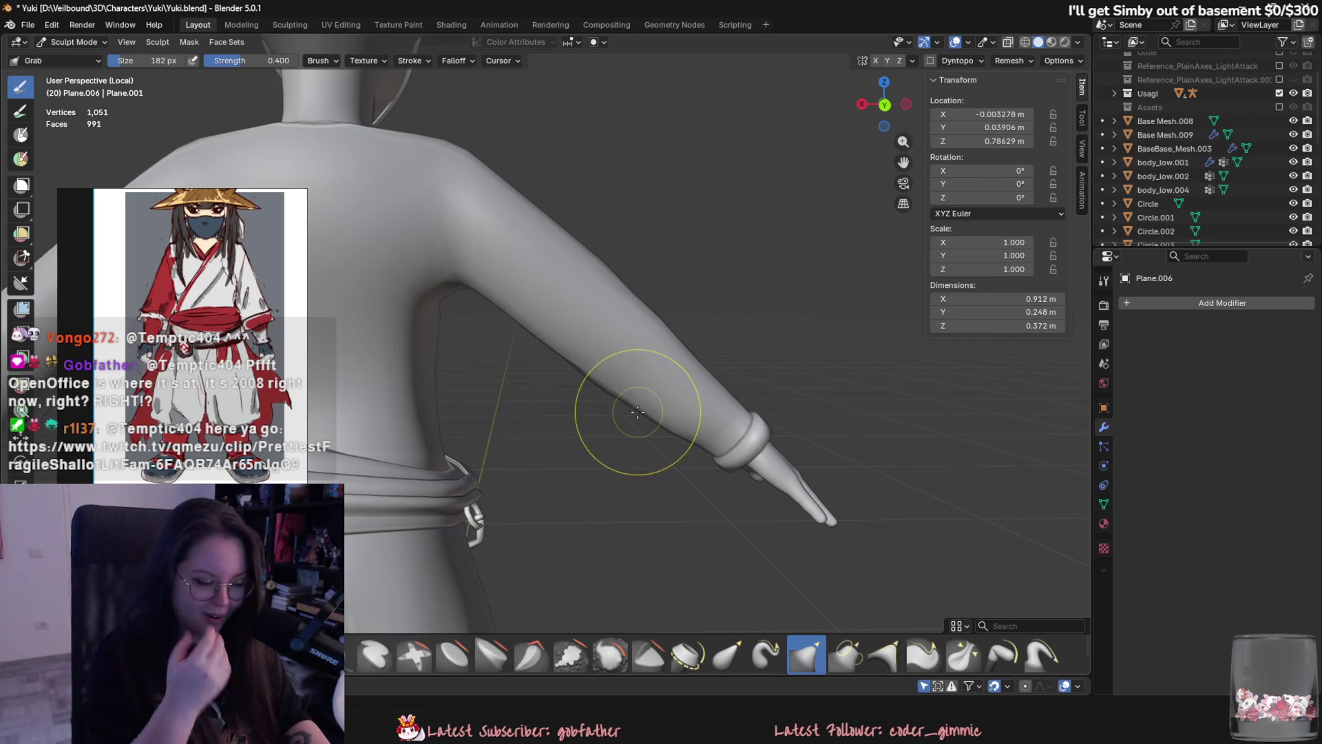
middle_click_drag(773, 561, 403, 340)
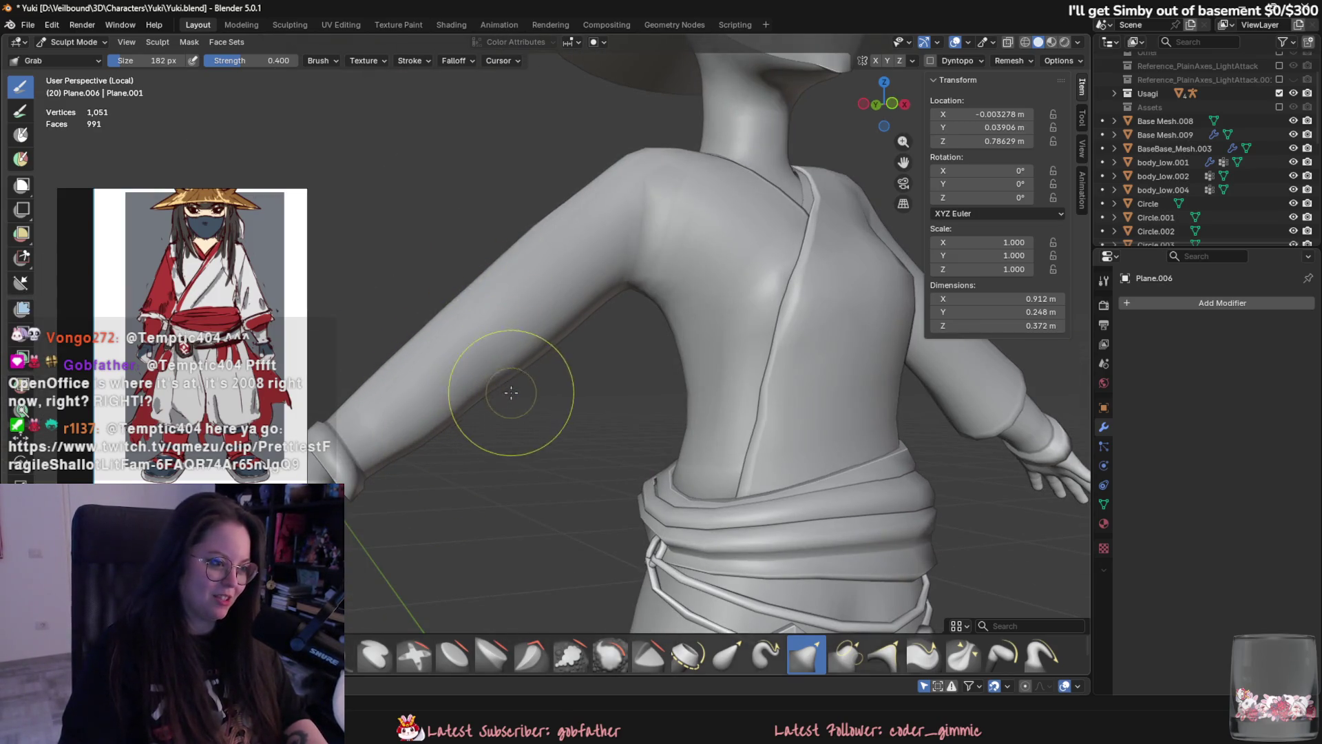
mouse_move(508, 310)
middle_mouse_down()
mouse_move(546, 561)
mouse_move(634, 474)
mouse_move(764, 523)
middle_mouse_up()
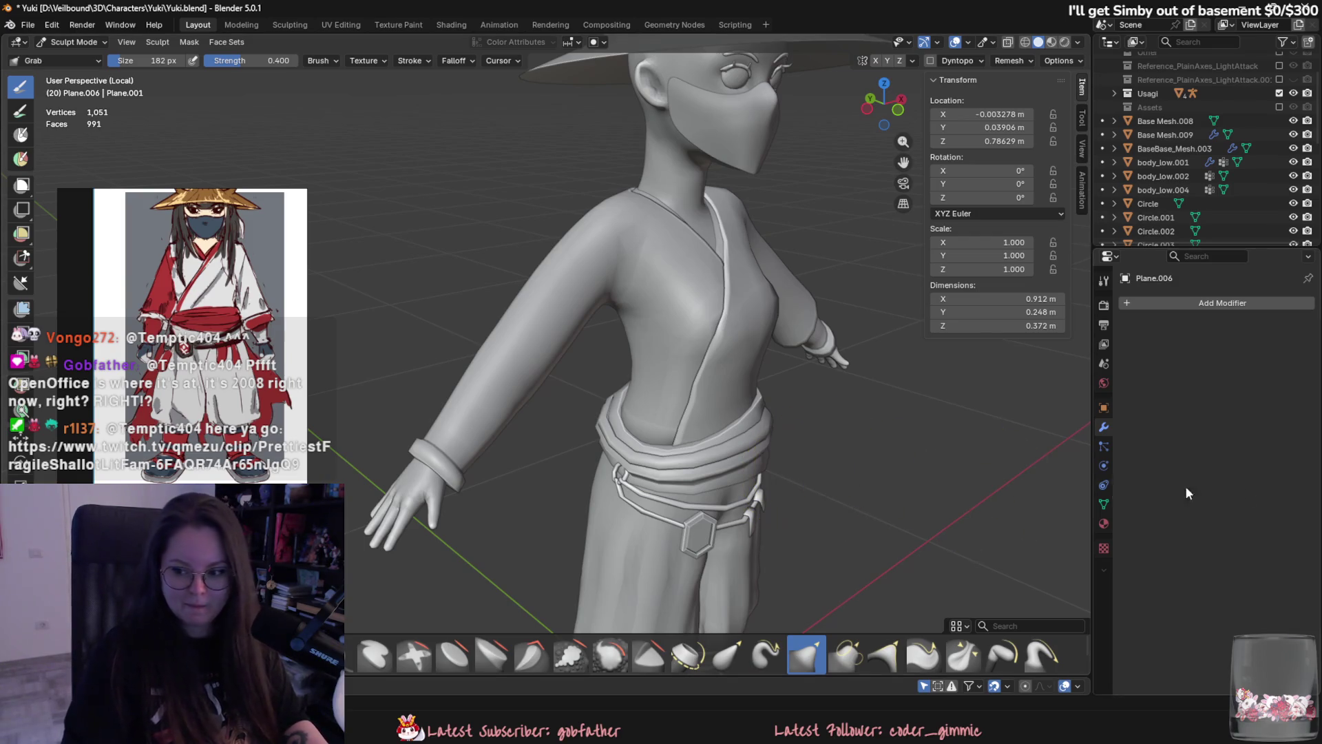
middle_click_drag(843, 349, 624, 380)
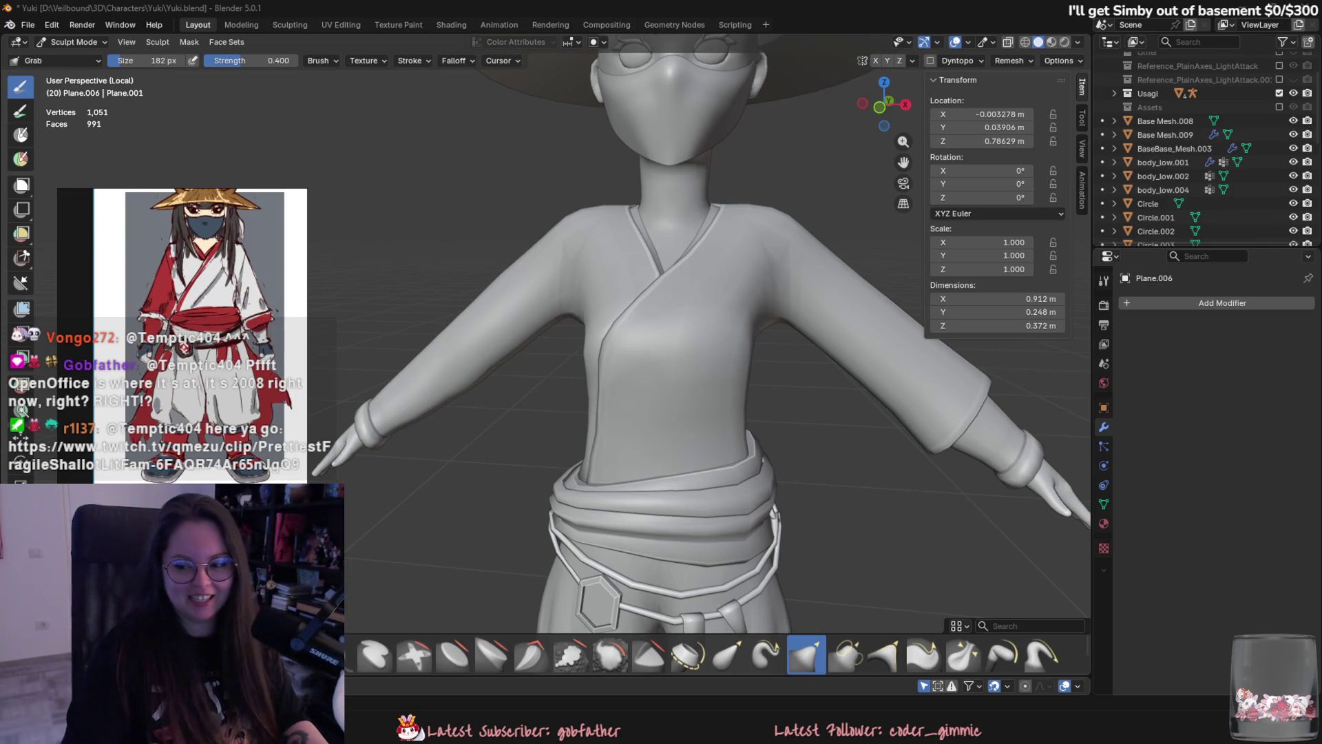
middle_click_drag(579, 440, 578, 482)
scroll(578, 482, "up", 5)
mouse_move(560, 295)
middle_mouse_down()
mouse_move(516, 369)
mouse_move(541, 378)
middle_mouse_up()
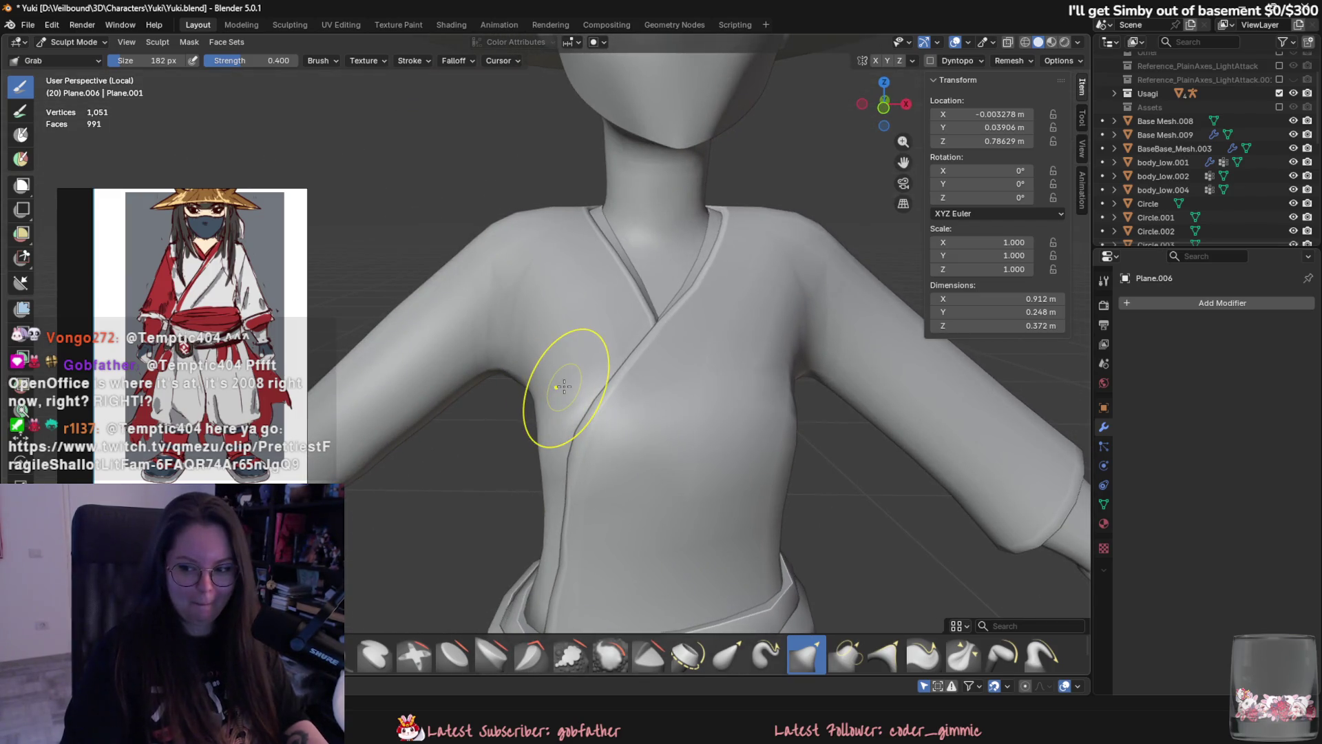
middle_click_drag(651, 379, 716, 396)
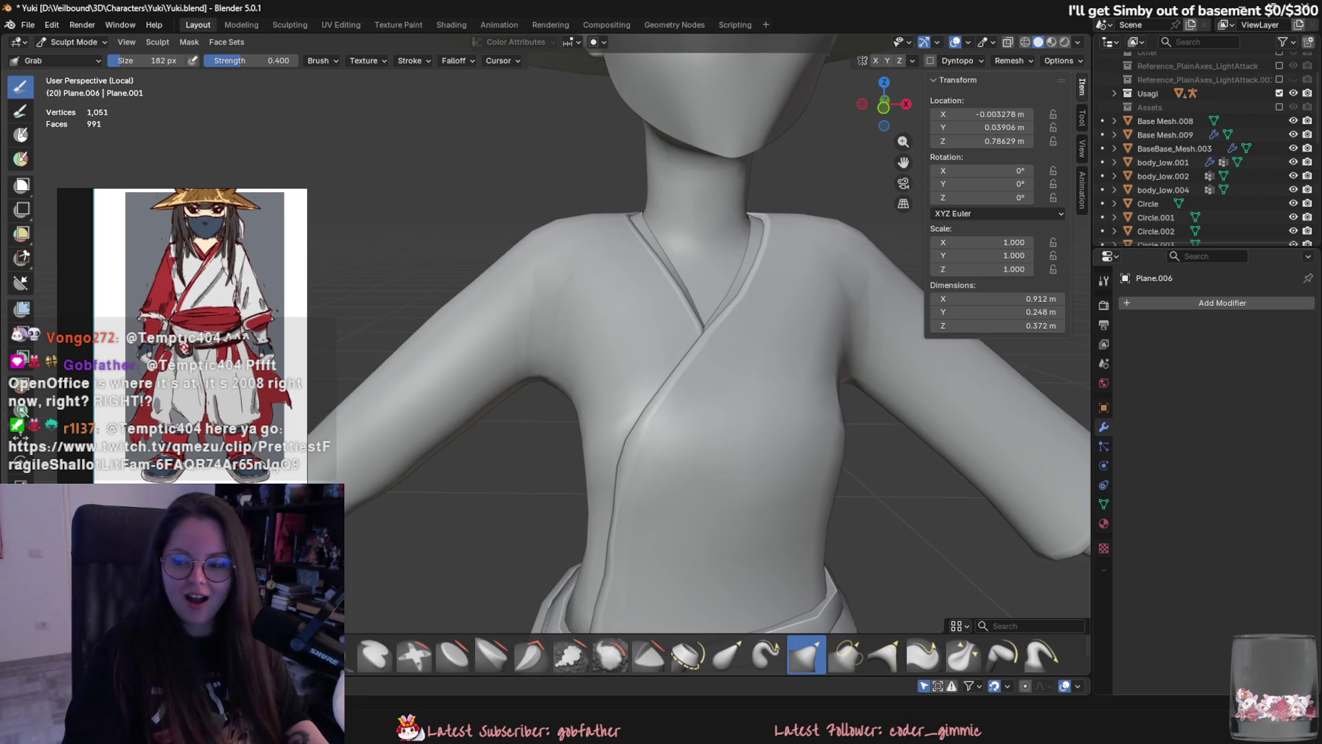
key("alt+Tab")
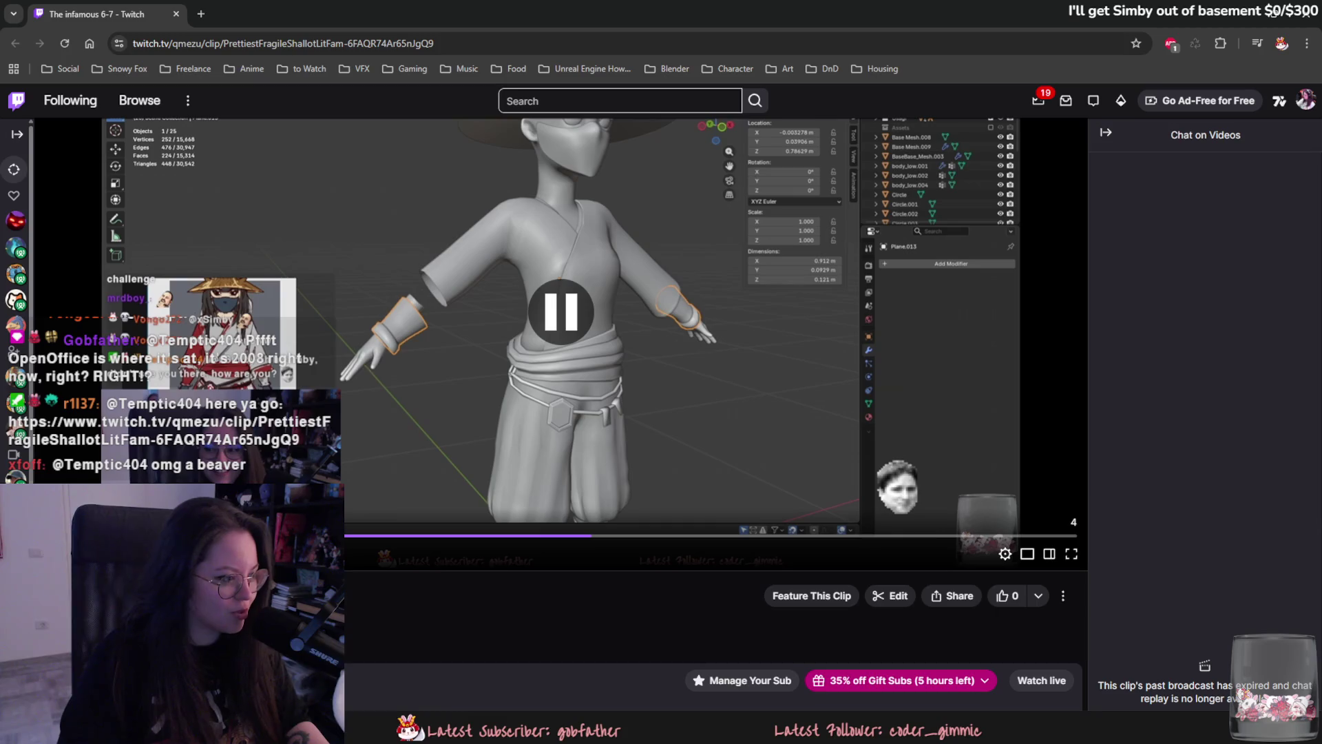
Switch back to Blender from the Twitch clip.
key("alt+Tab")
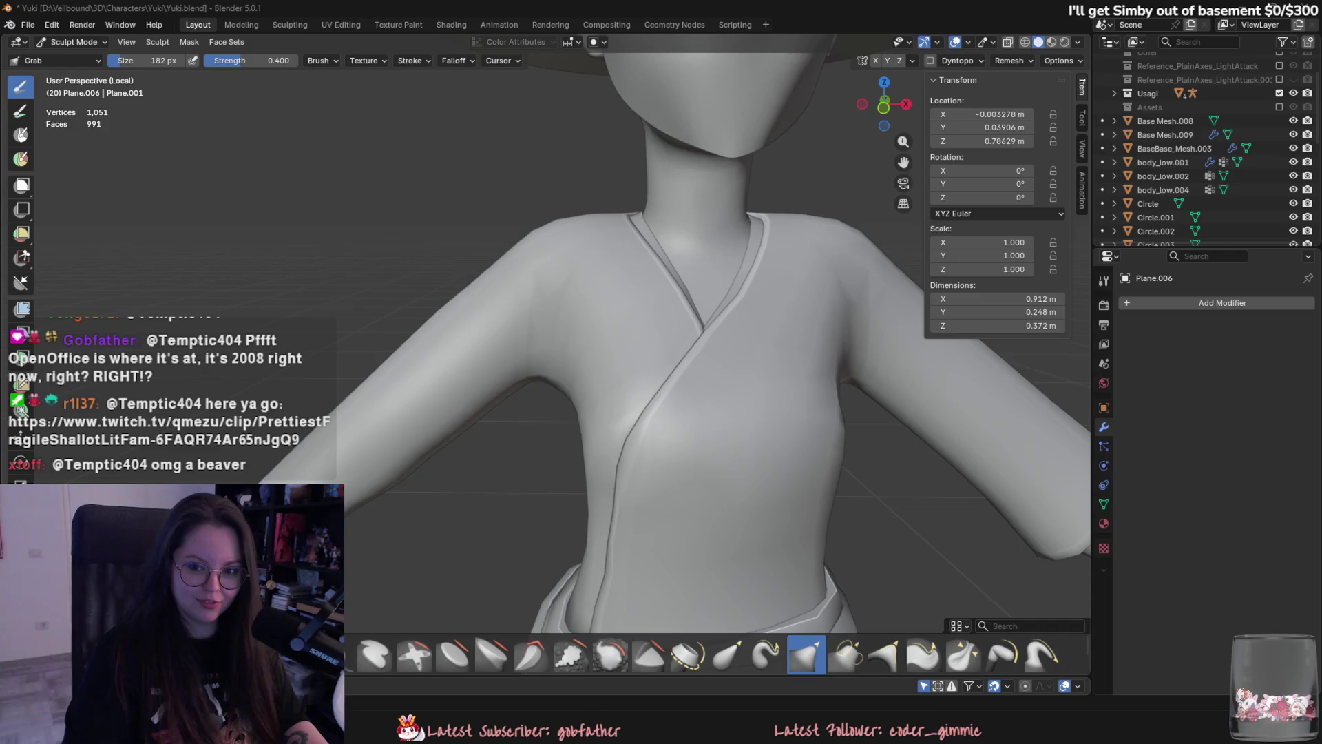
Place the character reference image beside the model in the viewport.
mouse_move(1321, 338)
left_mouse_down()
mouse_move(1015, 336)
mouse_move(1134, 353)
mouse_move(905, 330)
mouse_move(932, 319)
left_mouse_up()
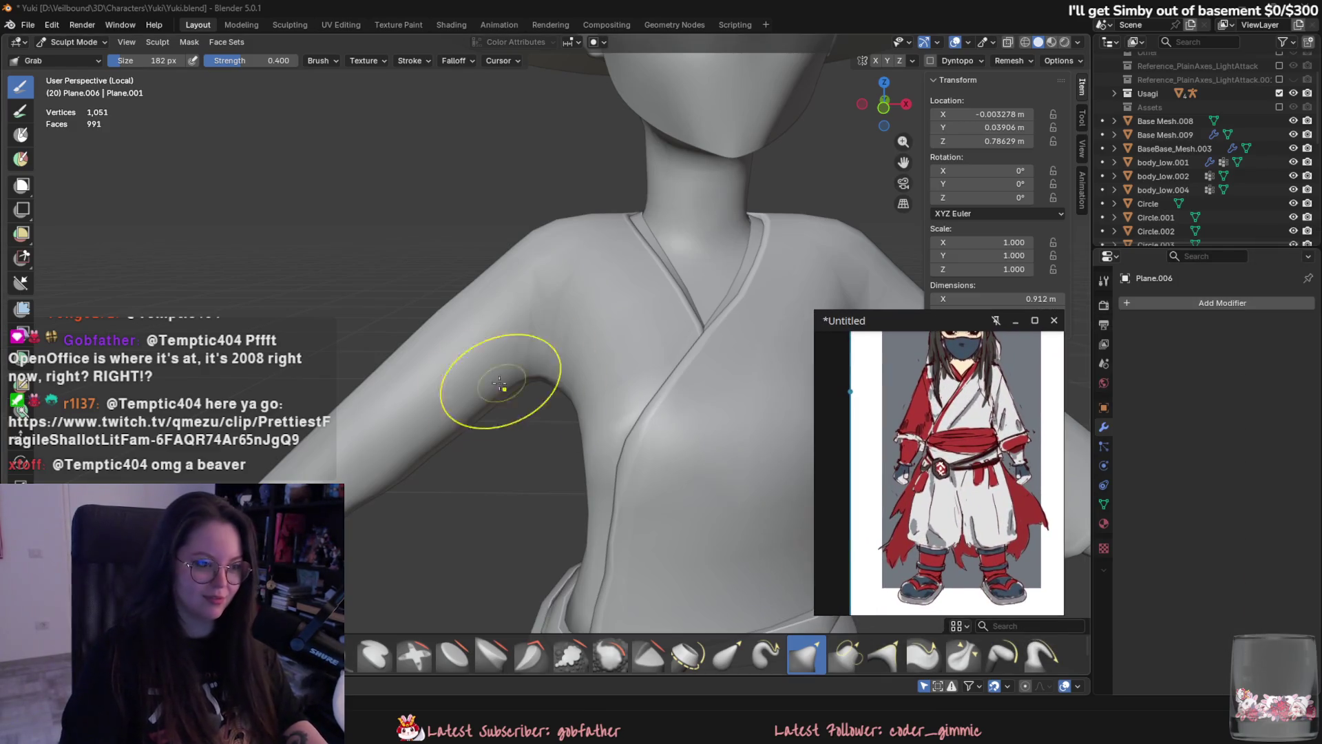
mouse_move(496, 384)
middle_mouse_down()
mouse_move(655, 387)
mouse_move(629, 475)
mouse_move(516, 437)
middle_mouse_up()
scroll(654, 388, "down", 3)
scroll(557, 442, "up", 3)
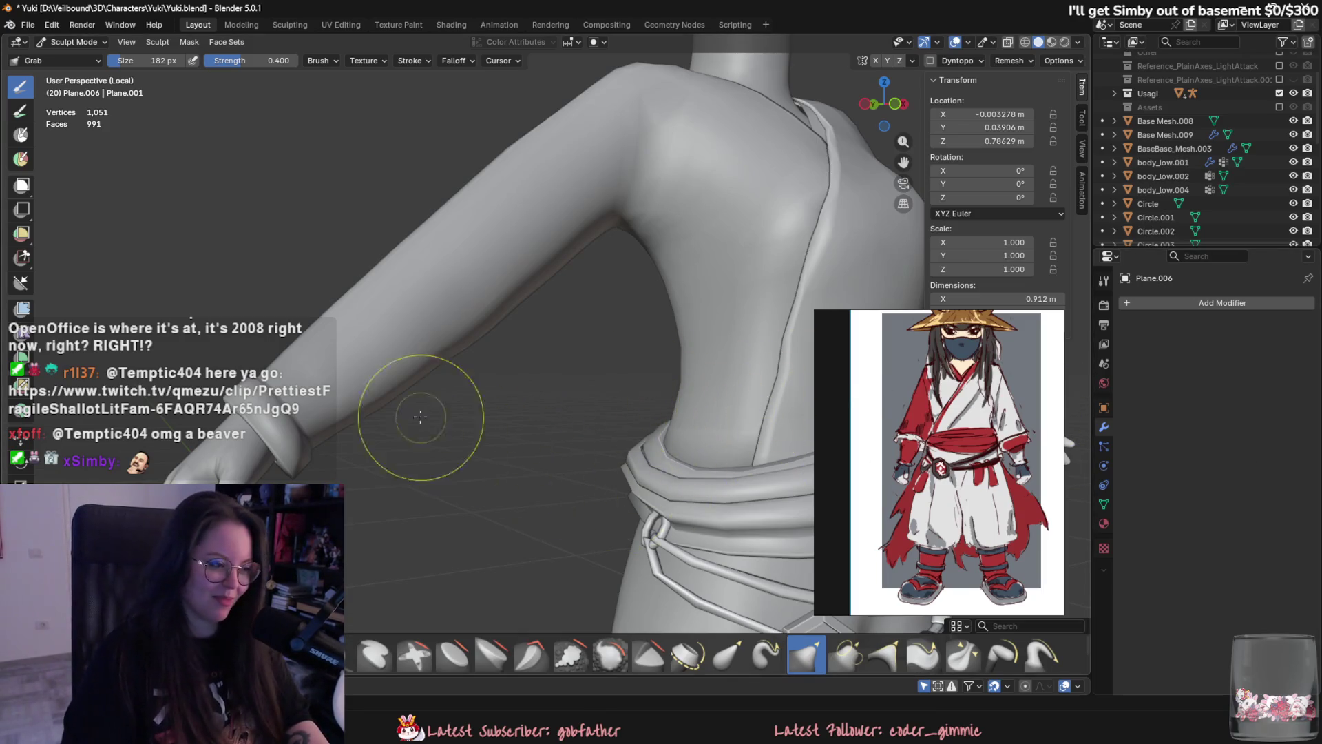
Orbit around the torso and left arm, closing in on the wrist and hand.
middle_click_drag(422, 414, 404, 387)
scroll(640, 441, "down", 3)
mouse_move(641, 441)
middle_mouse_down()
mouse_move(117, 296)
mouse_move(782, 383)
middle_mouse_up()
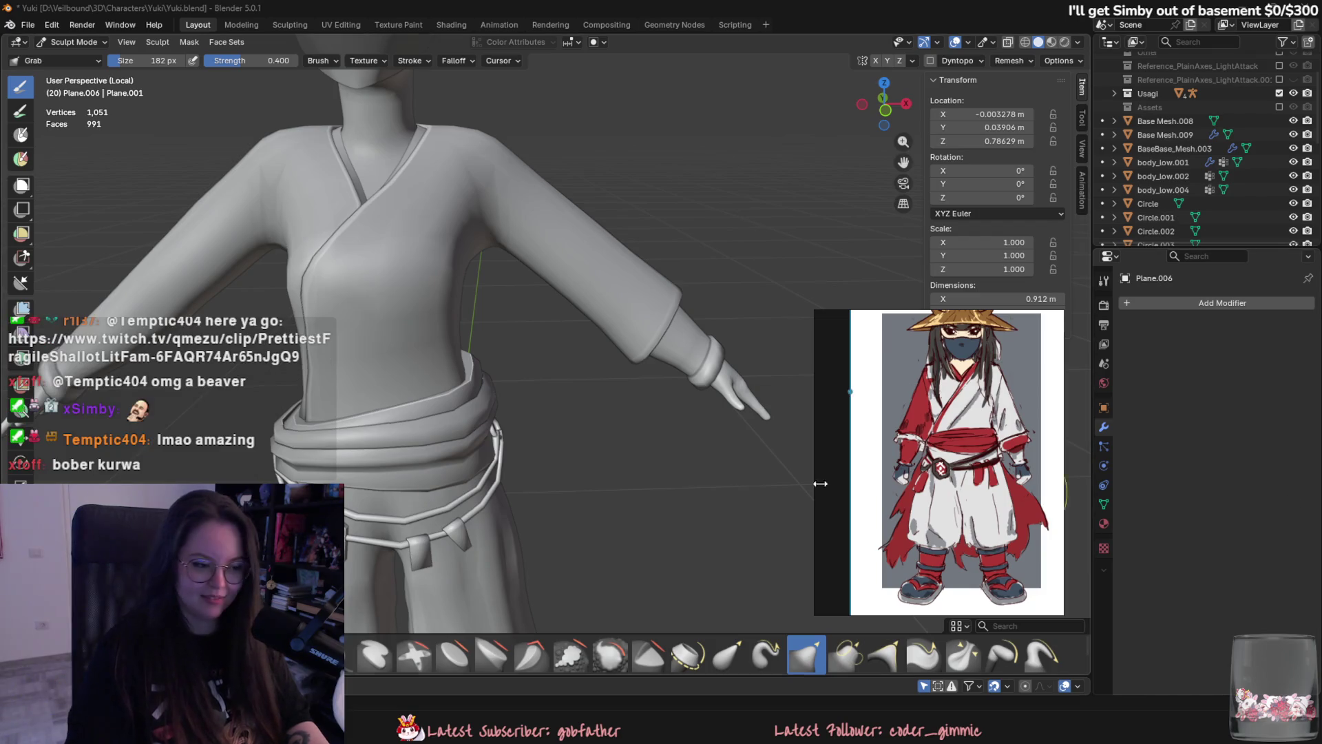
mouse_move(817, 481)
middle_mouse_down()
mouse_move(496, 509)
mouse_move(487, 427)
middle_mouse_up()
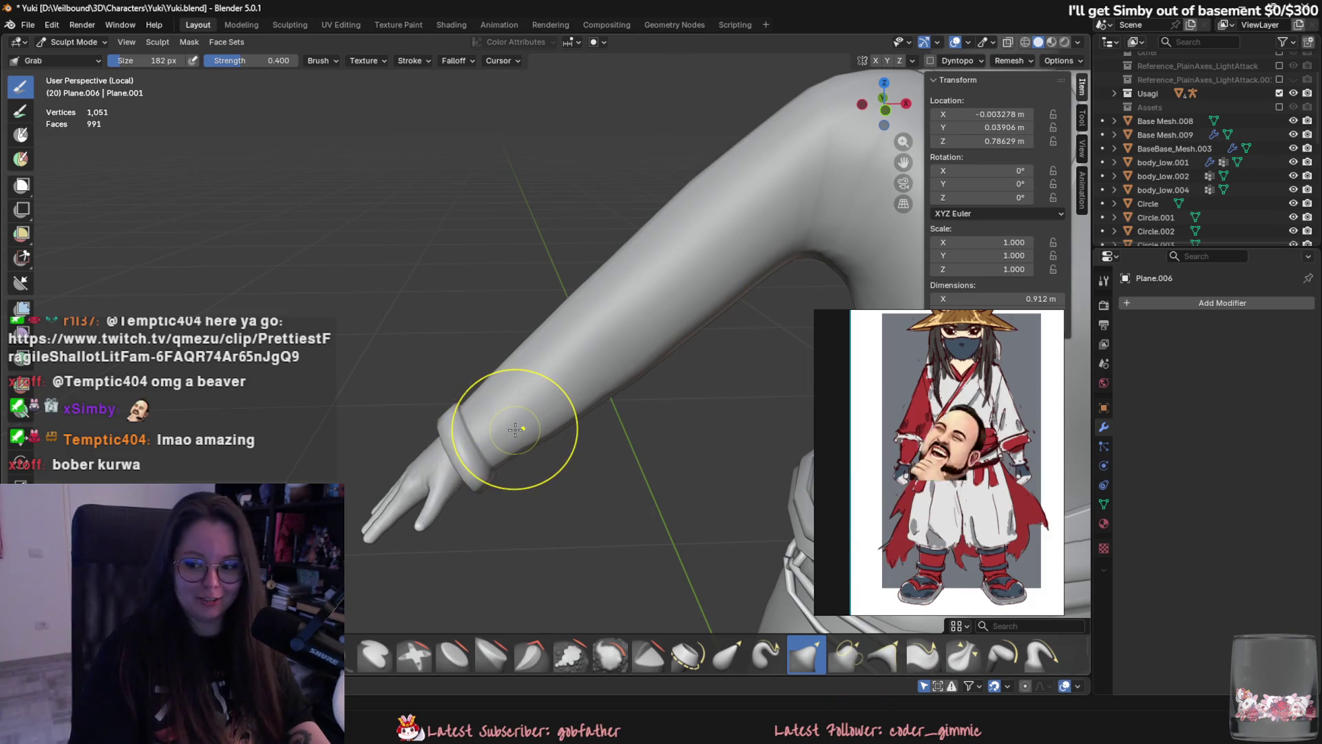
middle_click_drag(570, 346, 517, 349)
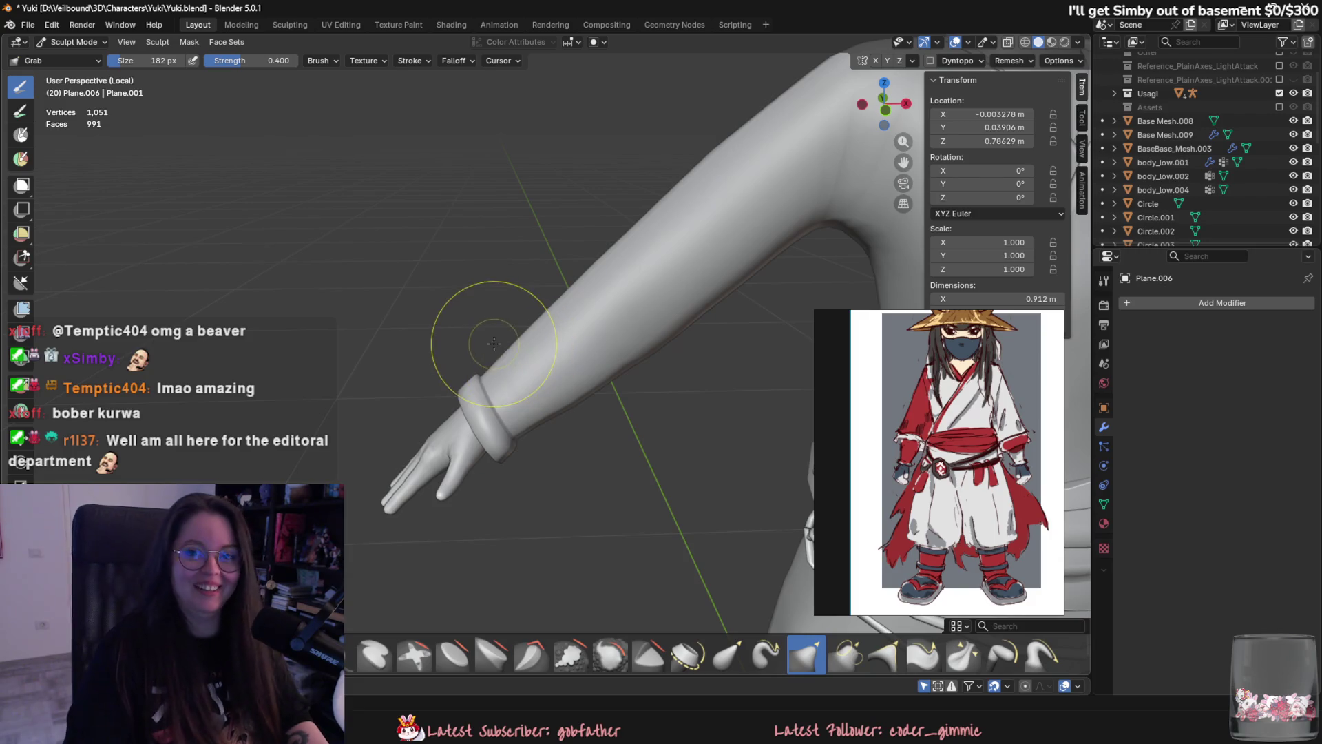
mouse_move(485, 349)
middle_mouse_down()
mouse_move(466, 374)
mouse_move(529, 378)
middle_mouse_up()
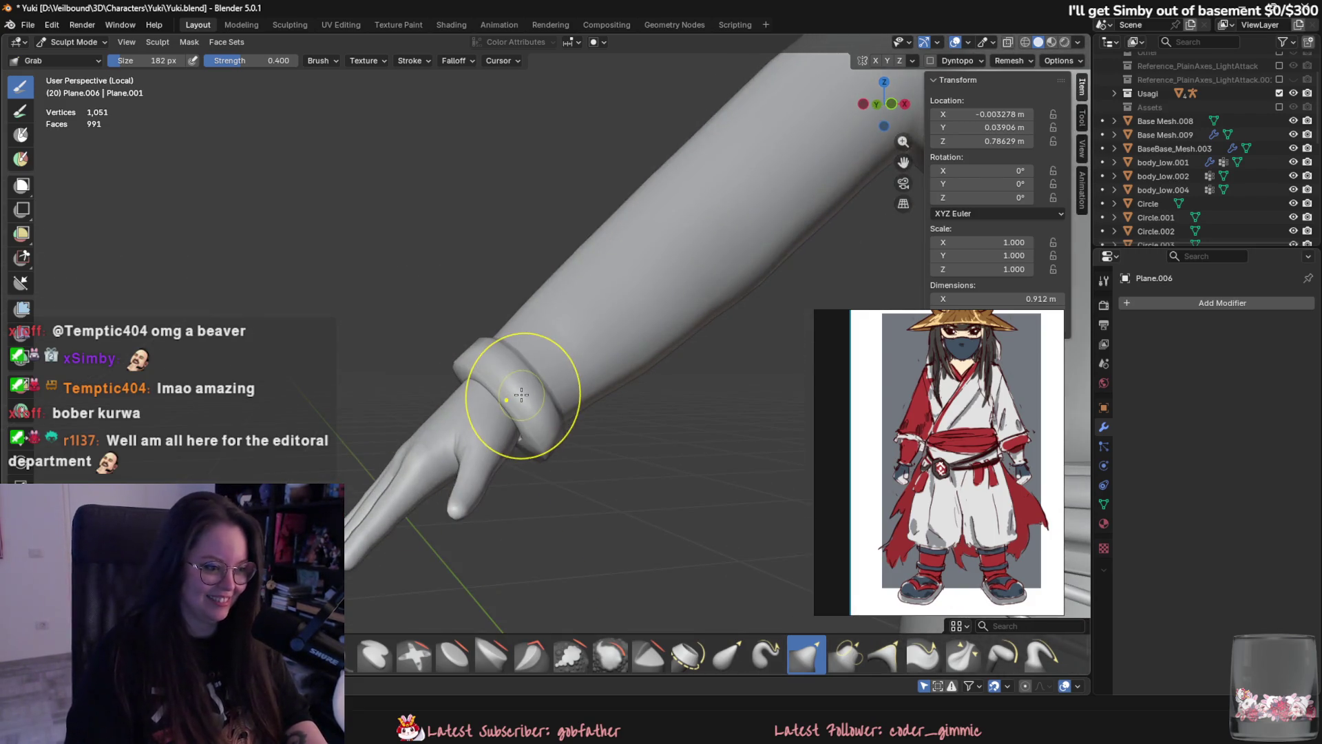
Set the sculpt brush size to 304 px and orbit to a frontal view of torso and arm.
key("f")
left_click(559, 421)
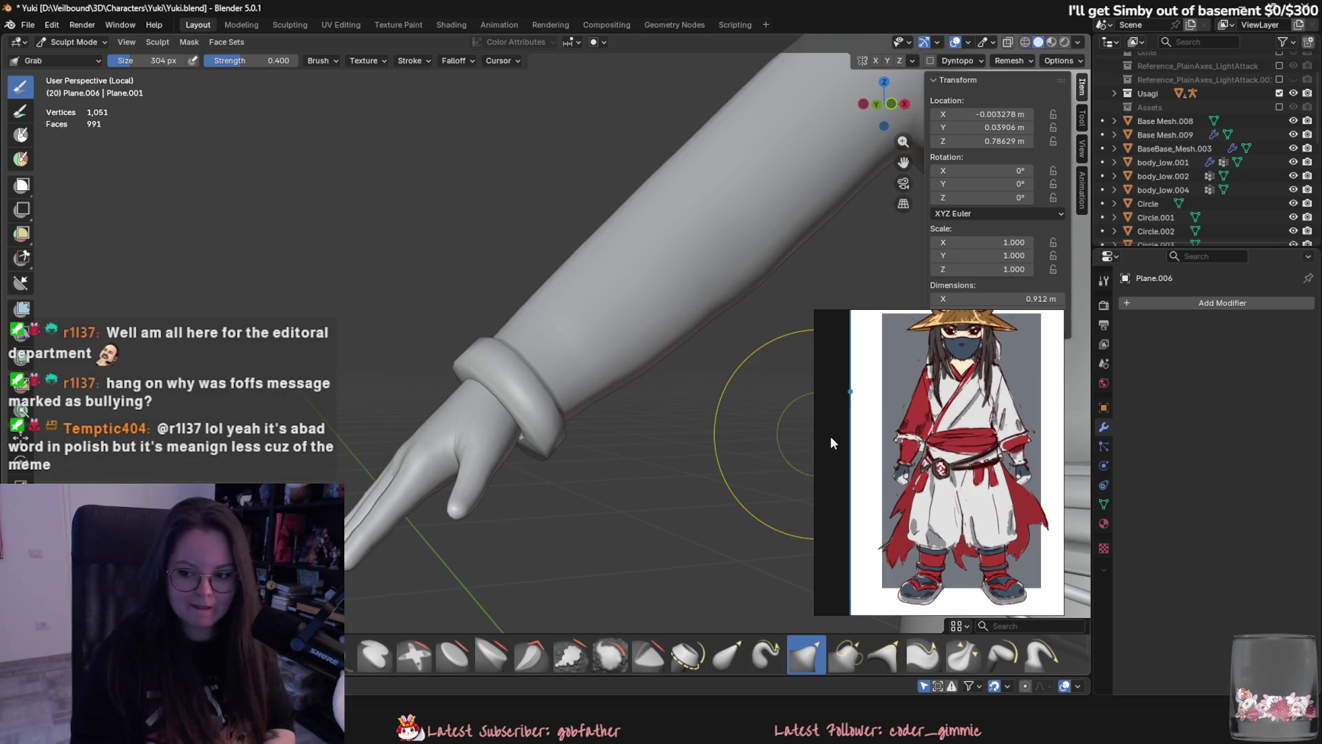
mouse_move(840, 328)
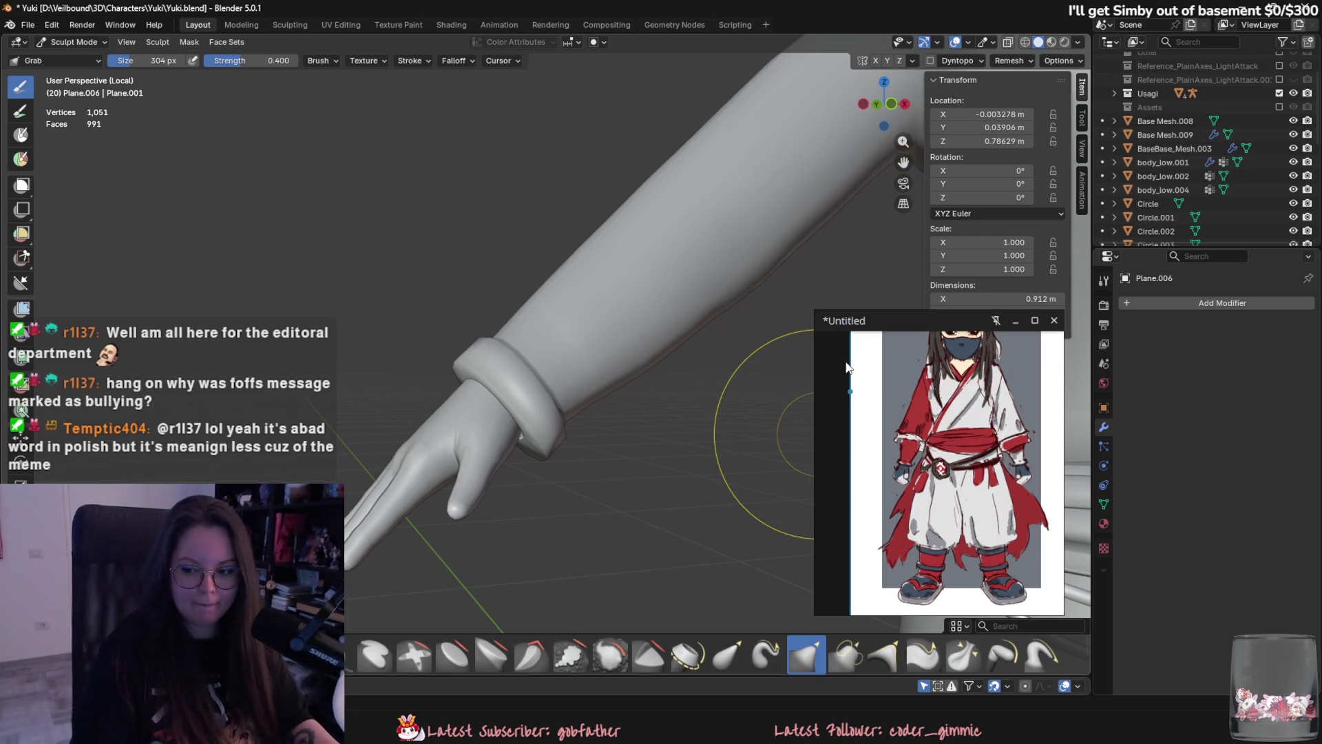
mouse_move(457, 324)
middle_mouse_down()
mouse_move(663, 356)
mouse_move(560, 390)
mouse_move(544, 413)
mouse_move(679, 310)
middle_mouse_up()
scroll(586, 398, "up", 3)
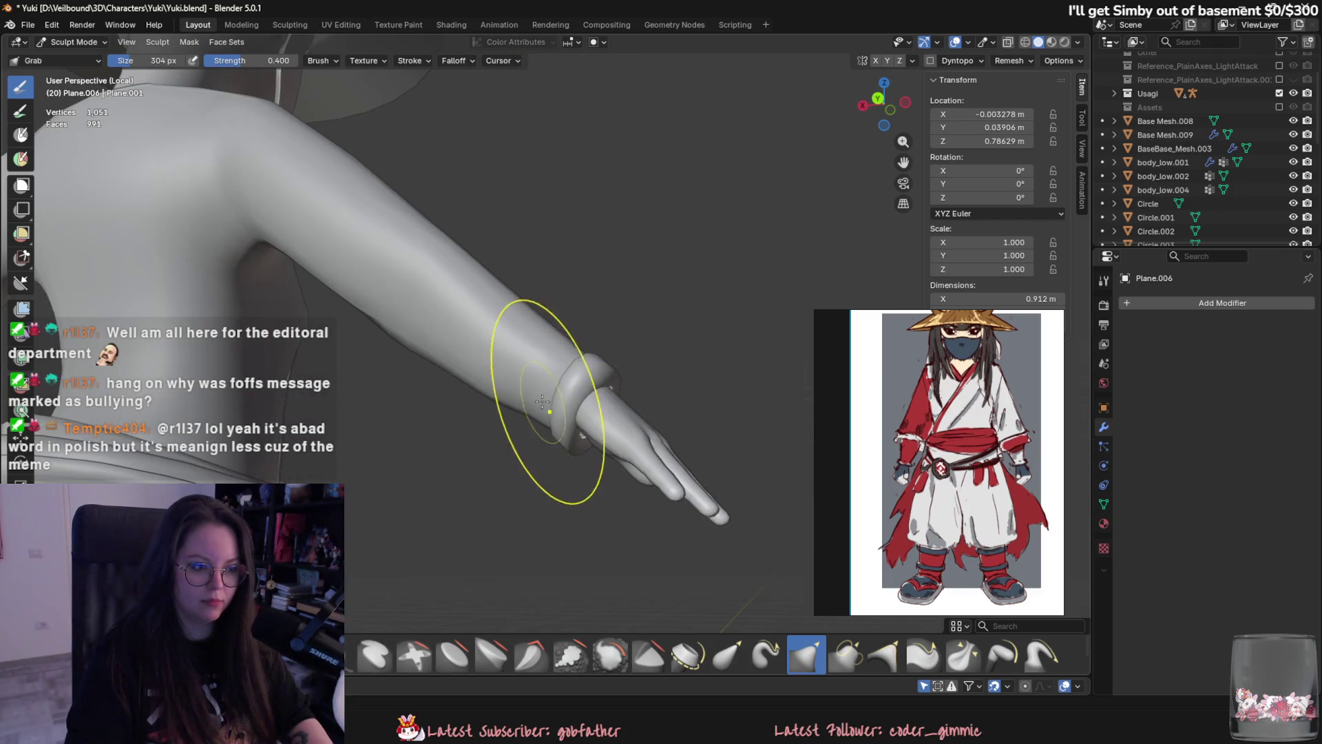
scroll(542, 401, "down", 5)
mouse_move(553, 348)
middle_mouse_down()
mouse_move(454, 430)
mouse_move(496, 413)
middle_mouse_up()
scroll(524, 421, "up", 4)
middle_click_drag(593, 427, 545, 424)
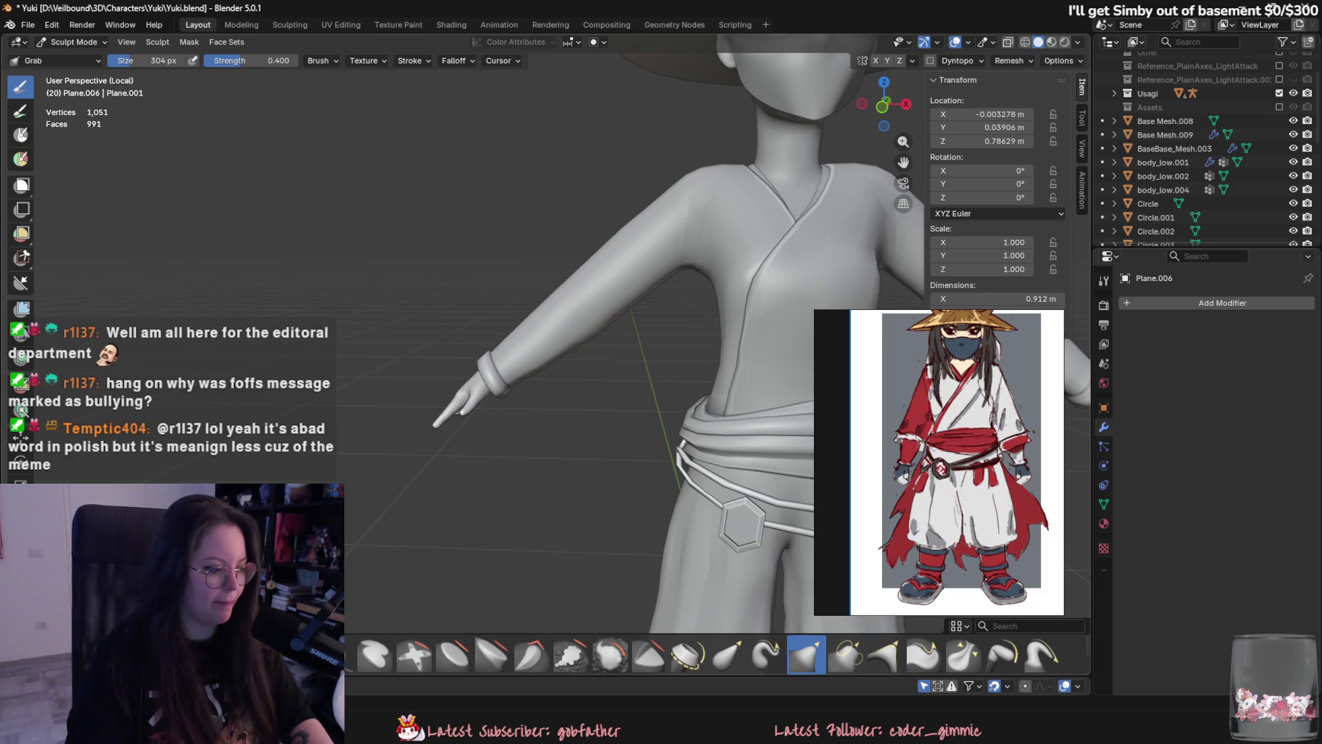
Switch to the Clay Strips brush and shrink it to 104 px.
key("c")
middle_click_drag(523, 427, 453, 383)
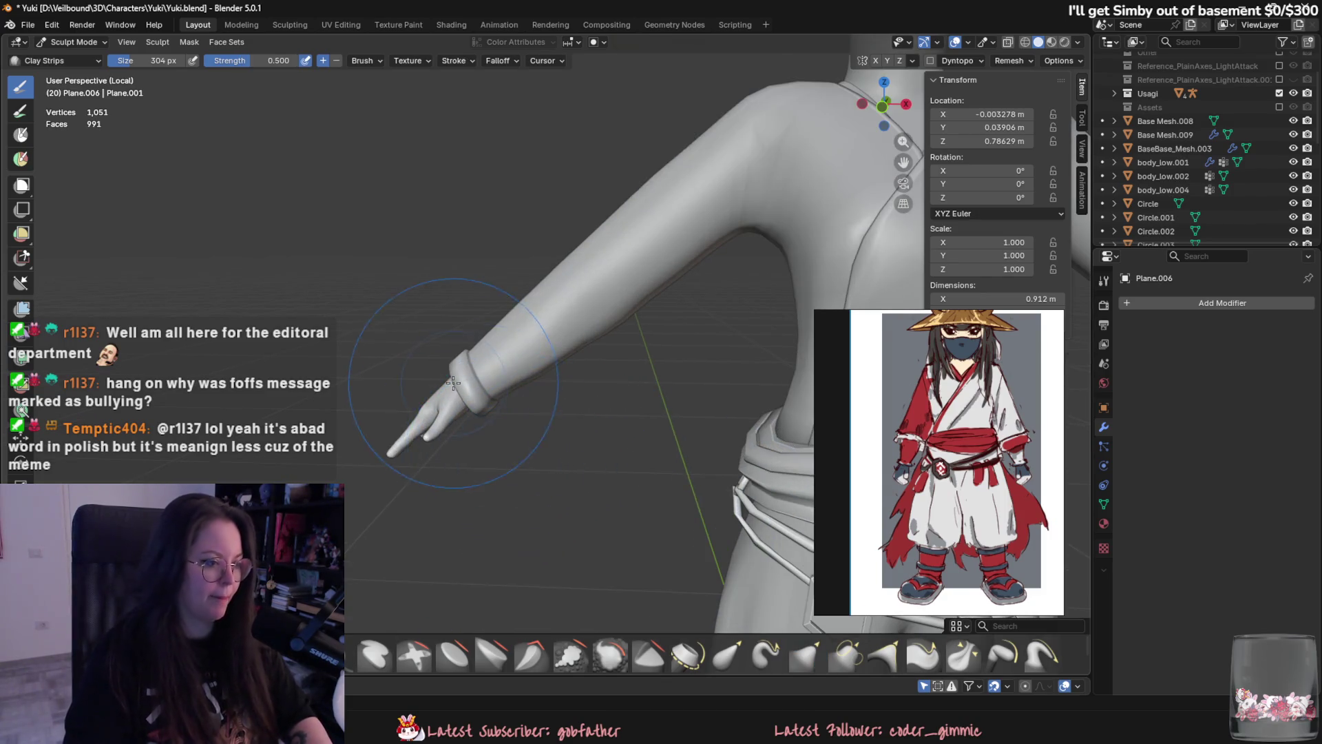
scroll(453, 382, "up", 3)
key("f")
left_click(420, 377)
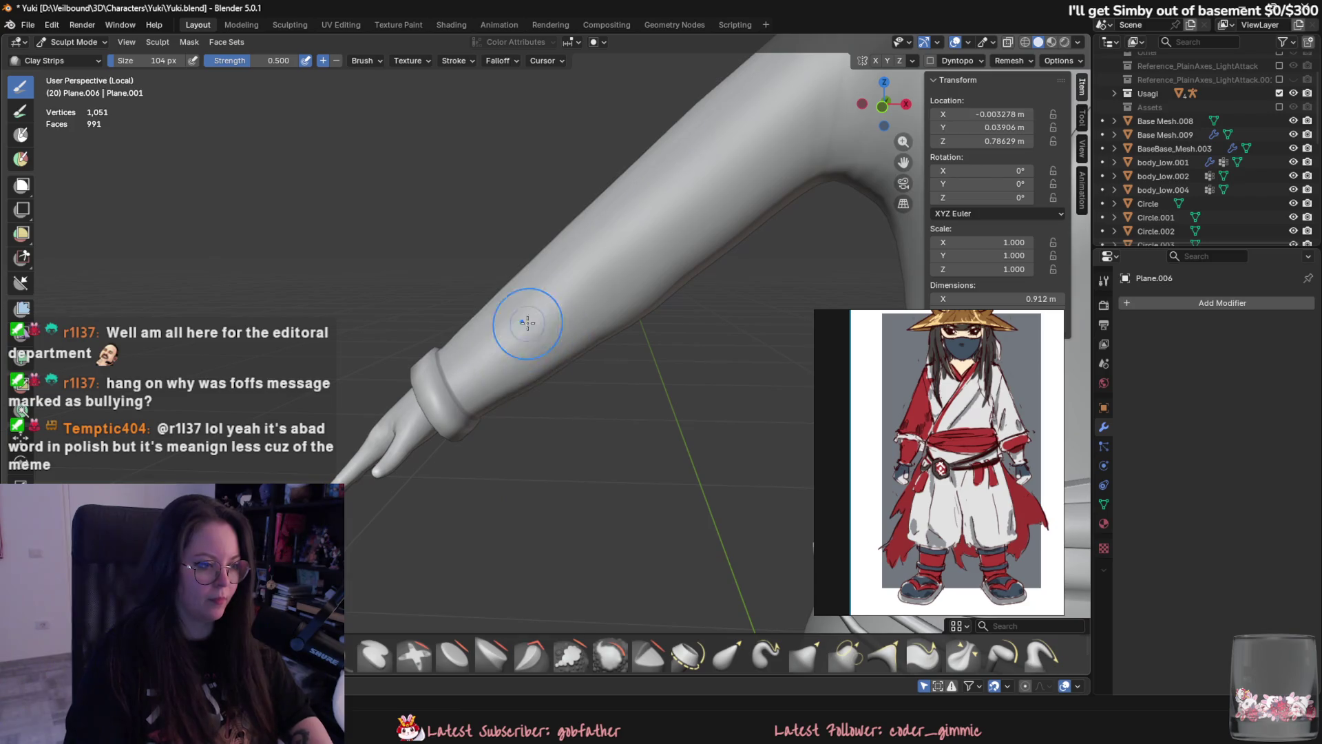
mouse_move(526, 319)
middle_mouse_down()
mouse_move(492, 324)
mouse_move(679, 363)
mouse_move(475, 365)
middle_mouse_up()
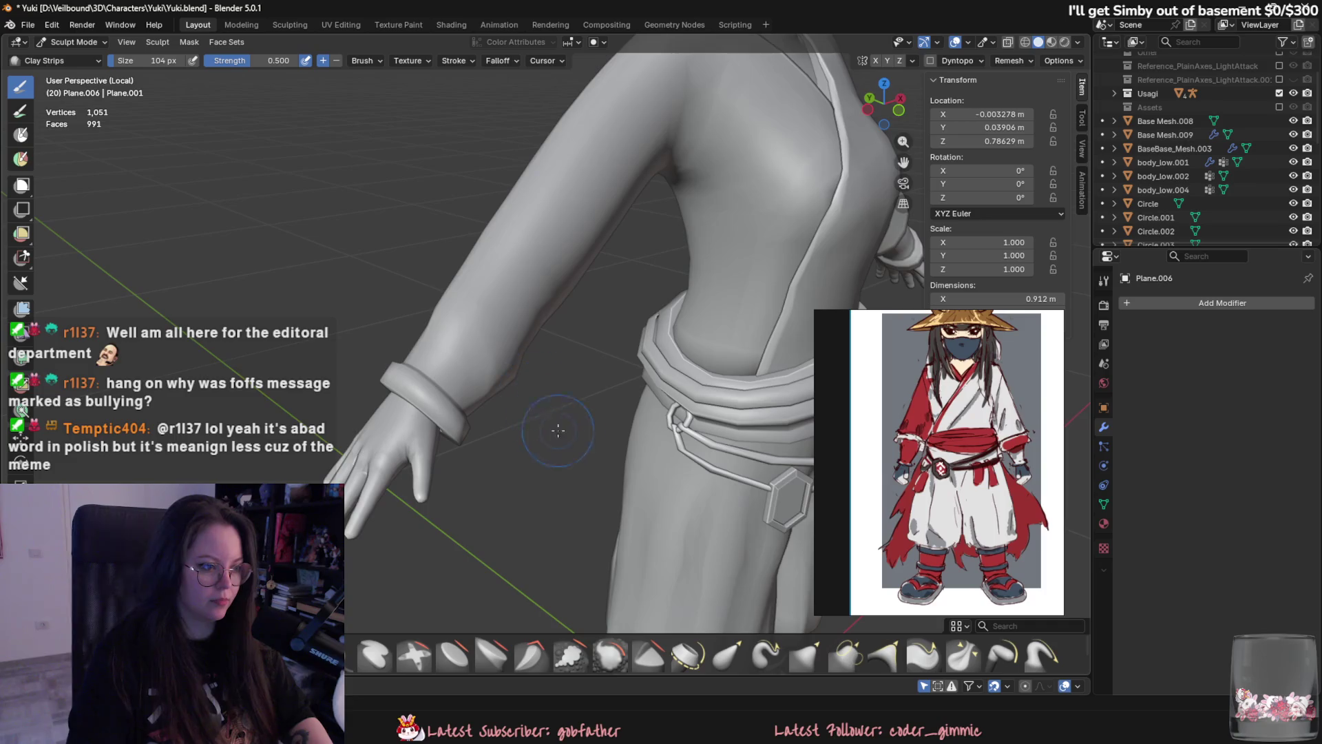
mouse_move(488, 296)
middle_mouse_down()
mouse_move(514, 331)
mouse_move(504, 493)
middle_mouse_up()
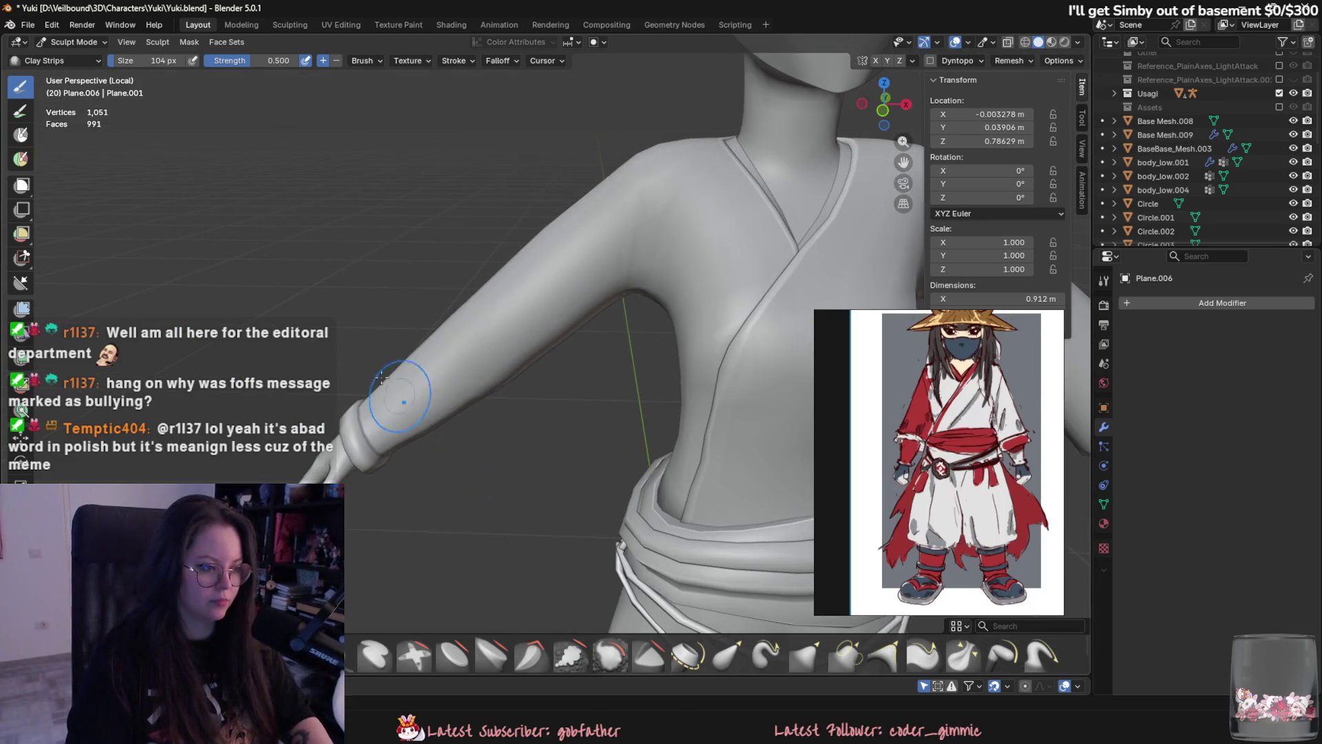
Return the mesh to Object Mode and bring up the list of modifiers to add.
left_click(72, 42)
left_click(69, 56)
key("KP_Decimal")
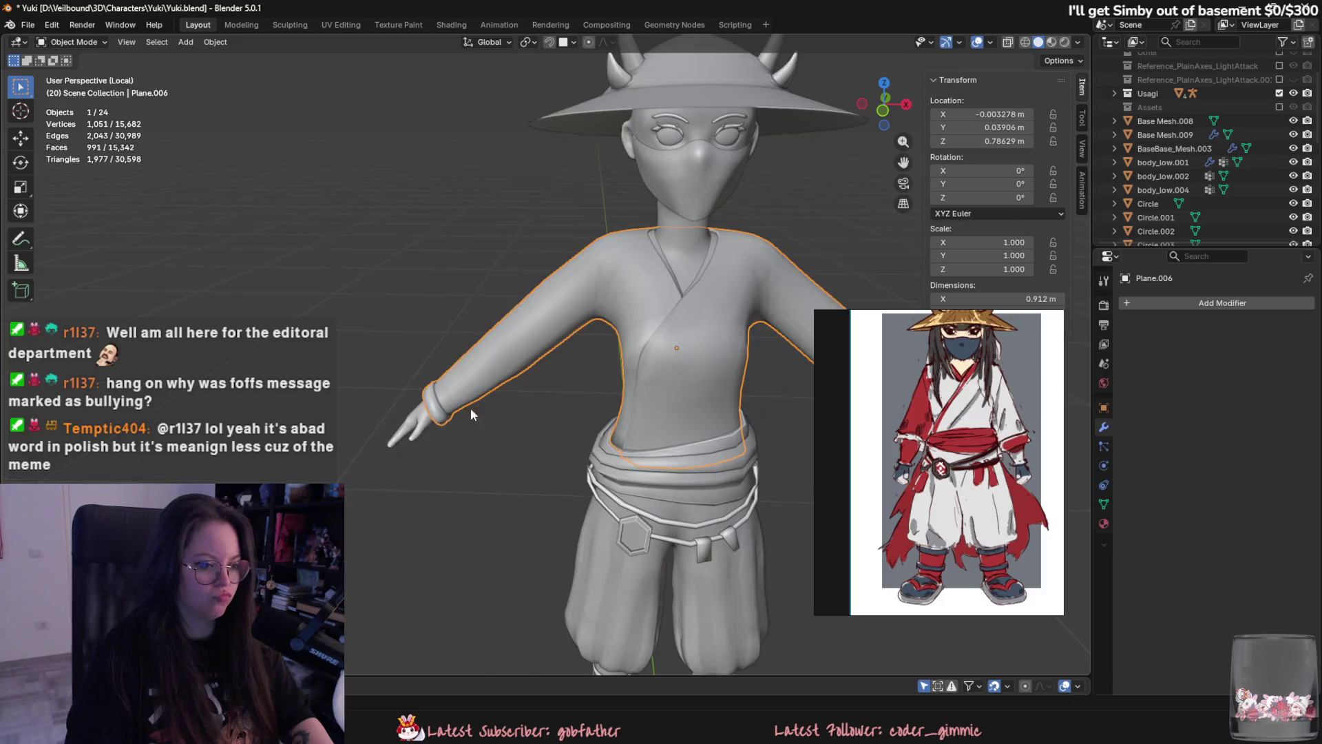
Add a Multiresolution modifier to Plane.006 and subdivide it twice to level 2 (16,089 vertices).
left_click(1174, 308)
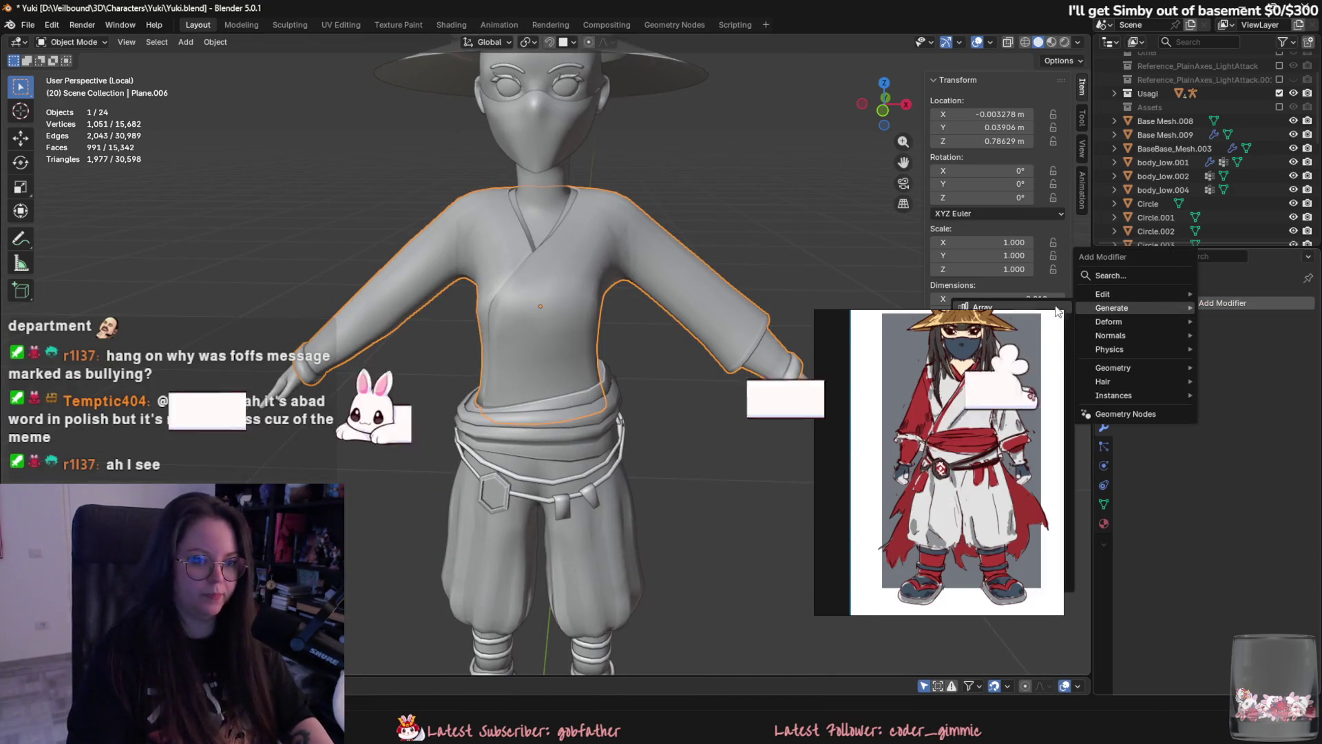
left_click(1035, 446)
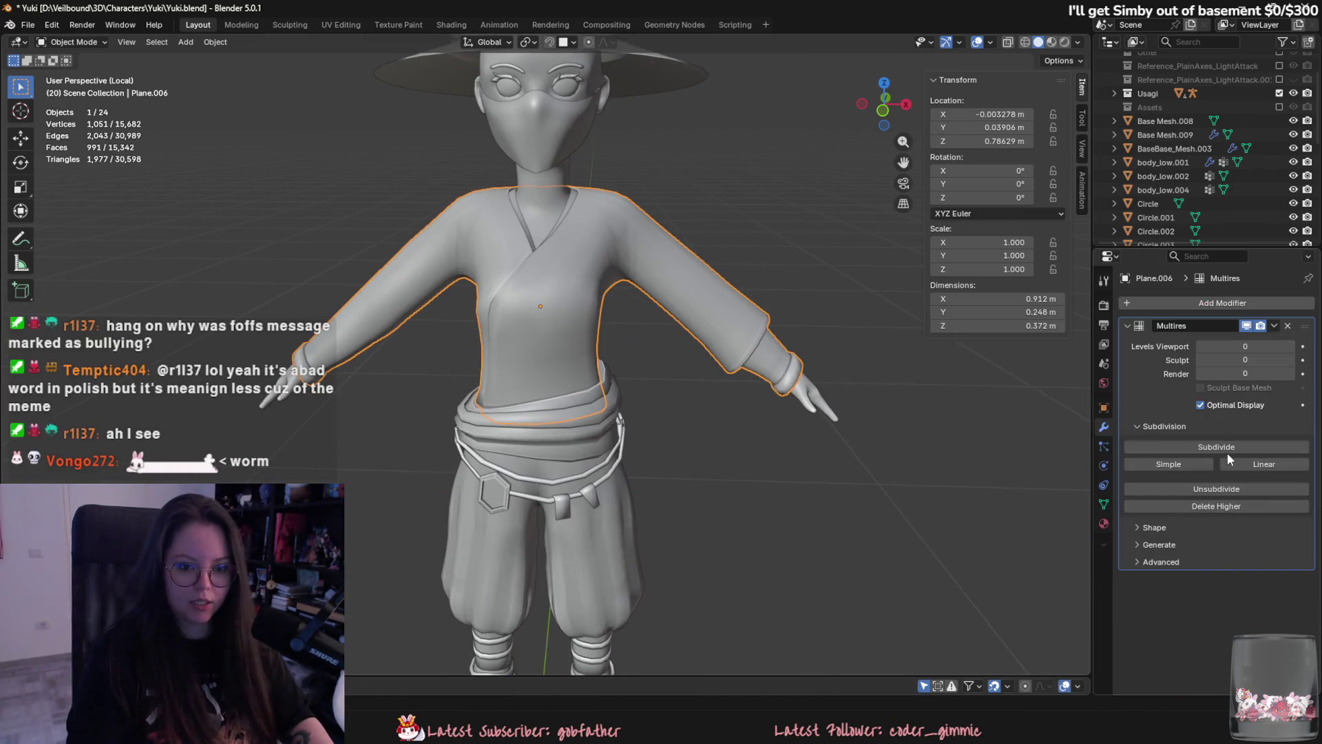
left_click(1224, 447)
mouse_move(947, 453)
middle_mouse_down()
mouse_move(807, 440)
mouse_move(773, 421)
mouse_move(865, 412)
mouse_move(702, 417)
mouse_move(730, 420)
middle_mouse_up()
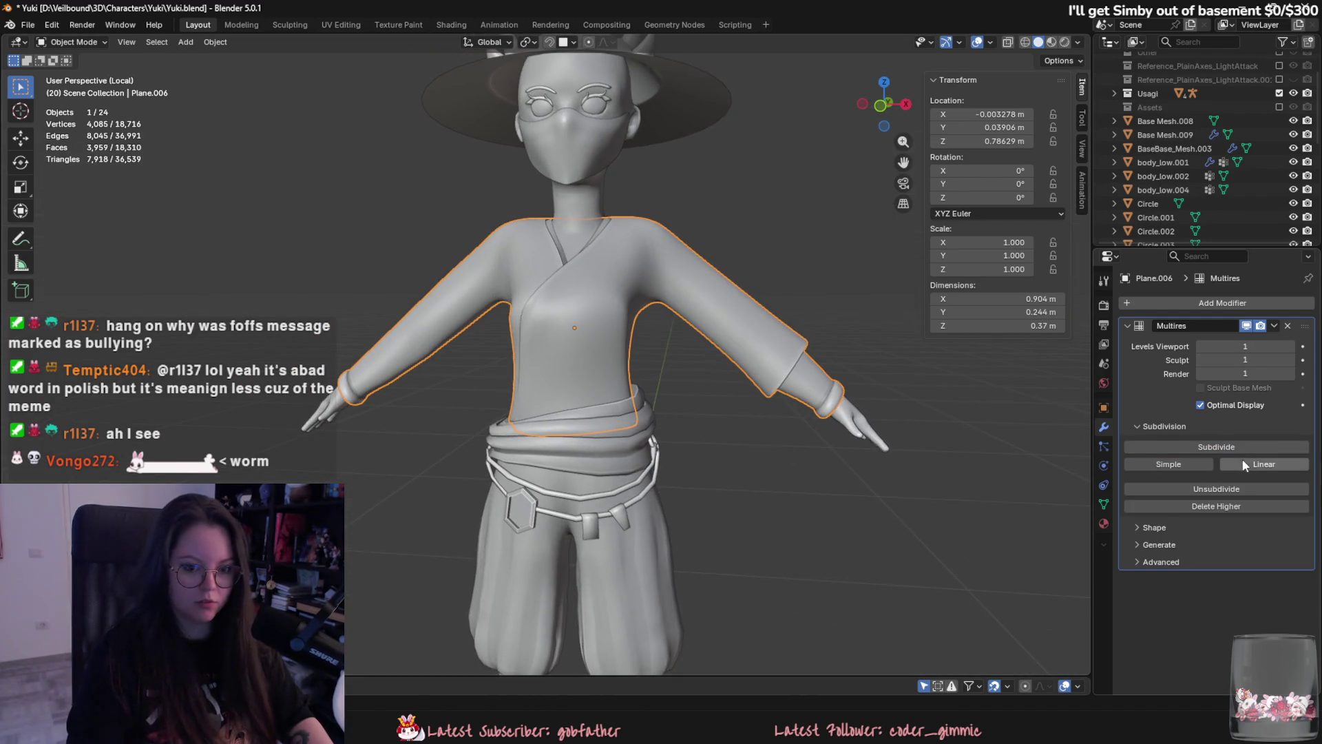
left_click(1234, 448)
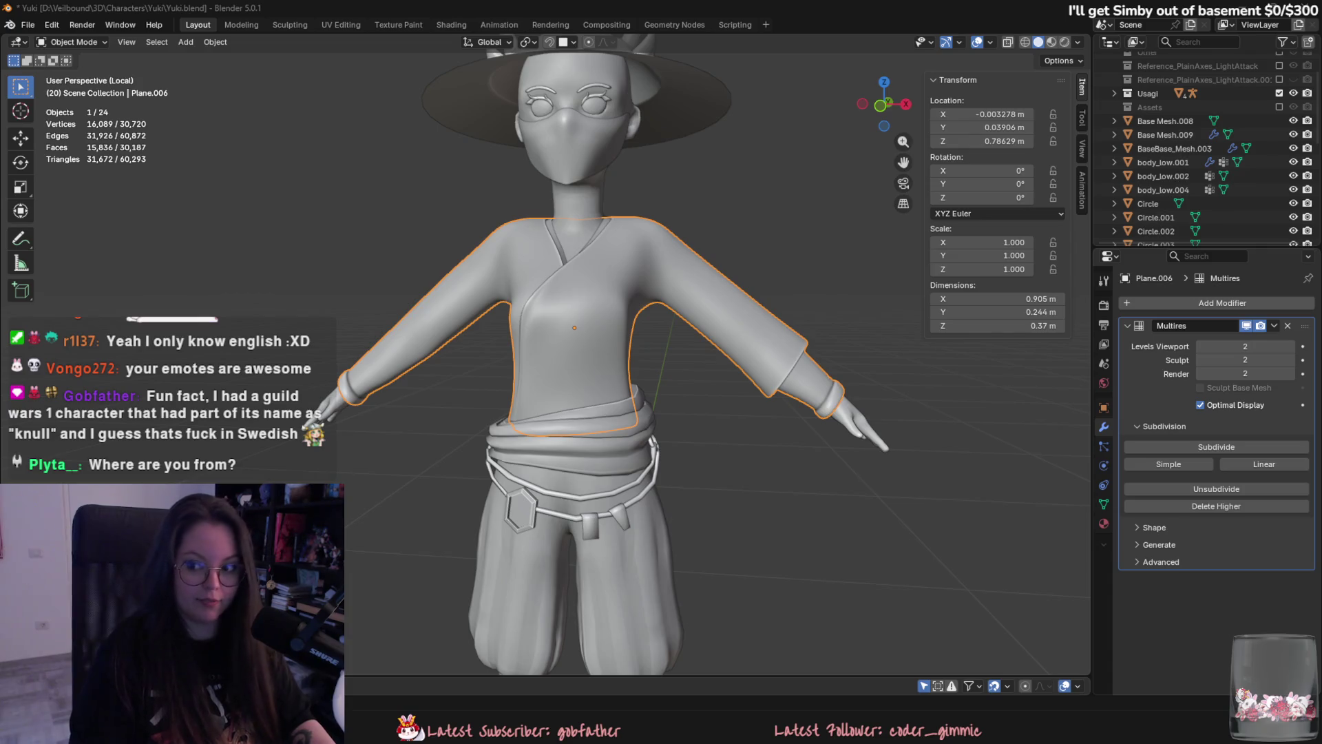
key("alt+Tab")
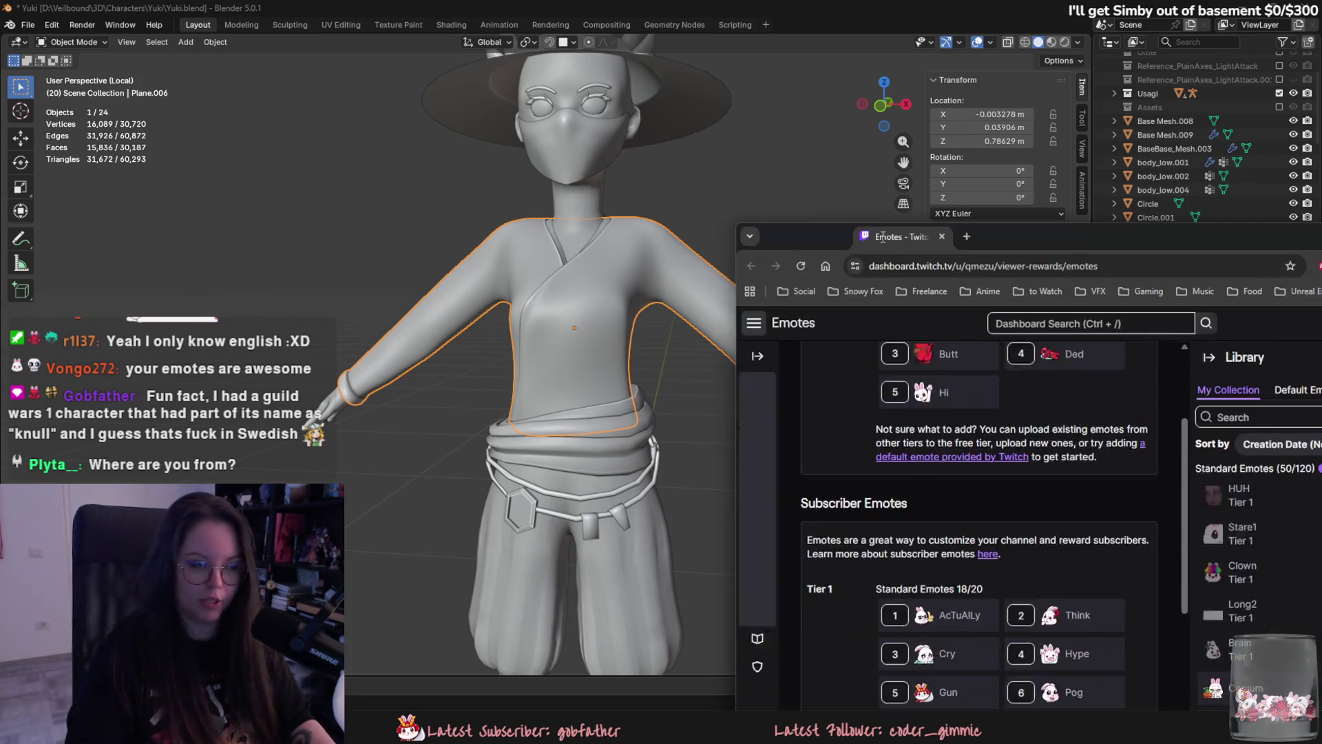
scroll(694, 378, "down", 3)
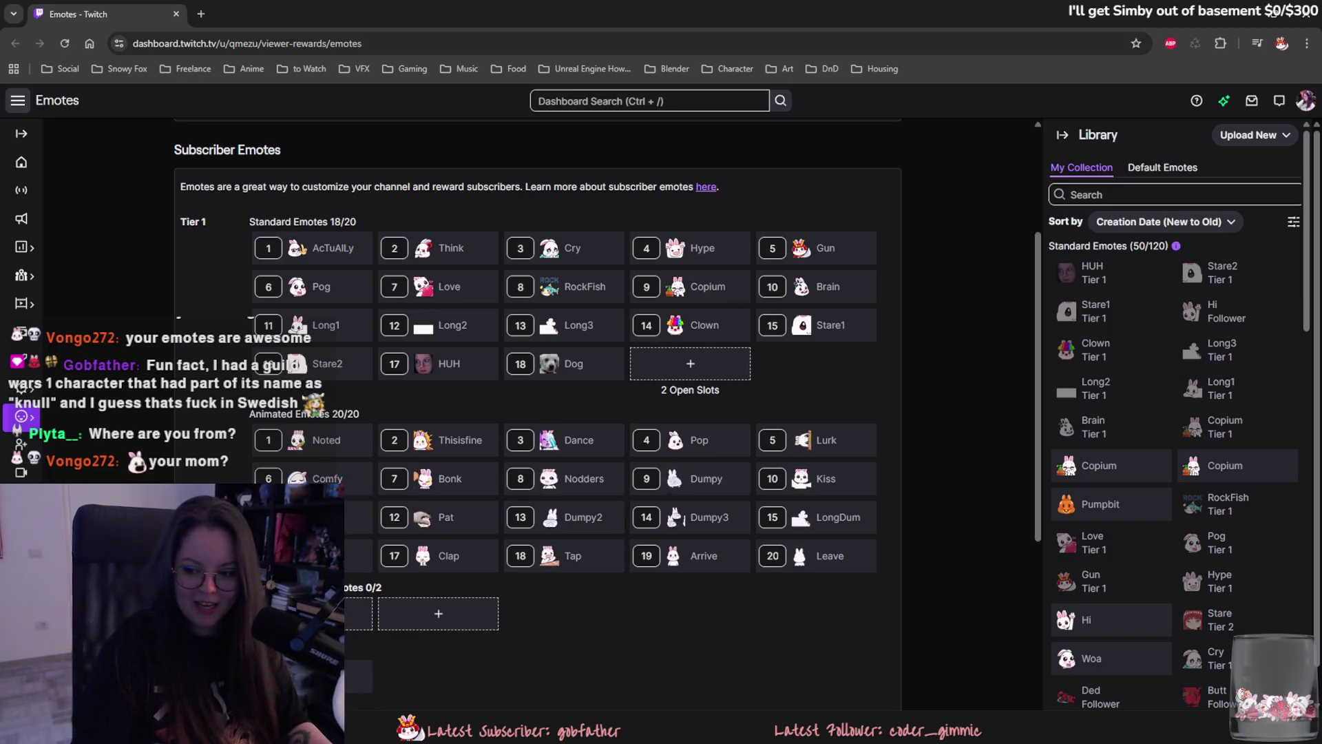
key("shift+super+Right")
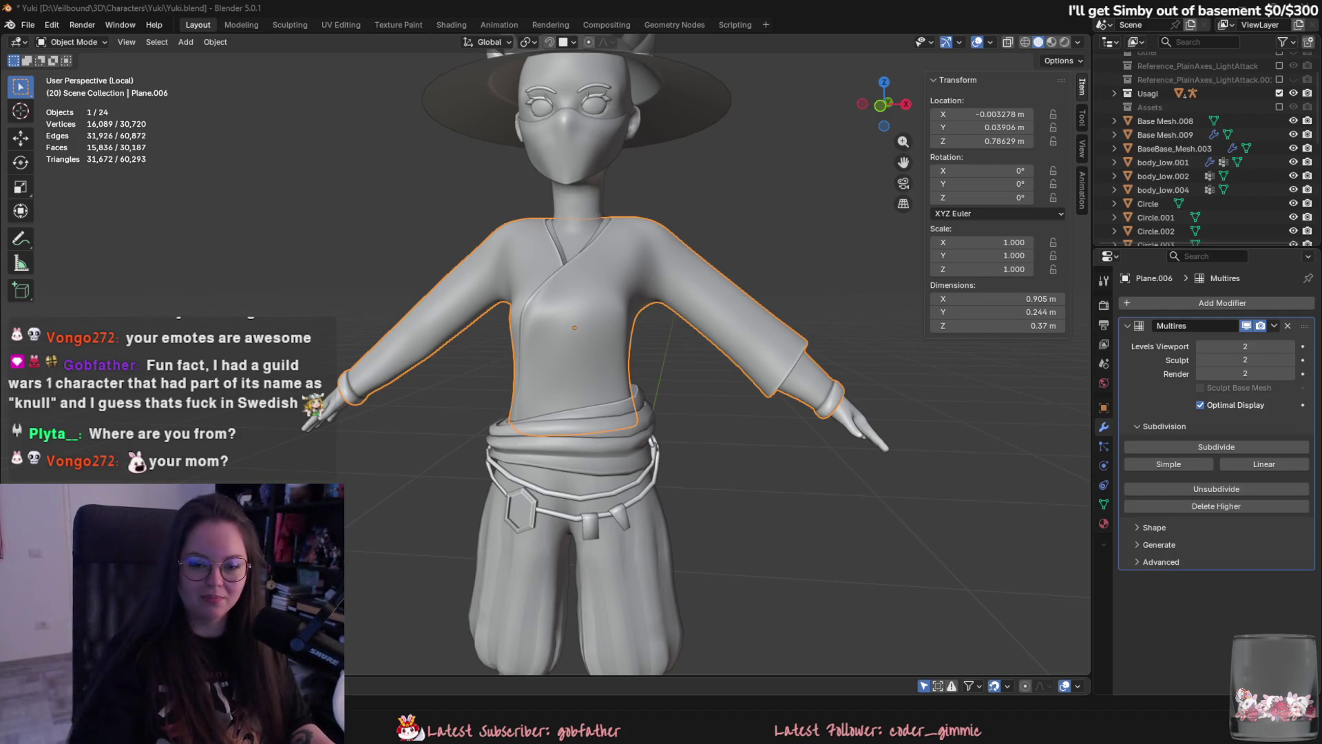
Switch the kimono mesh into Sculpt Mode.
scroll(645, 372, "up", 2)
mouse_move(645, 371)
middle_mouse_down()
mouse_move(717, 373)
mouse_move(617, 294)
middle_mouse_up()
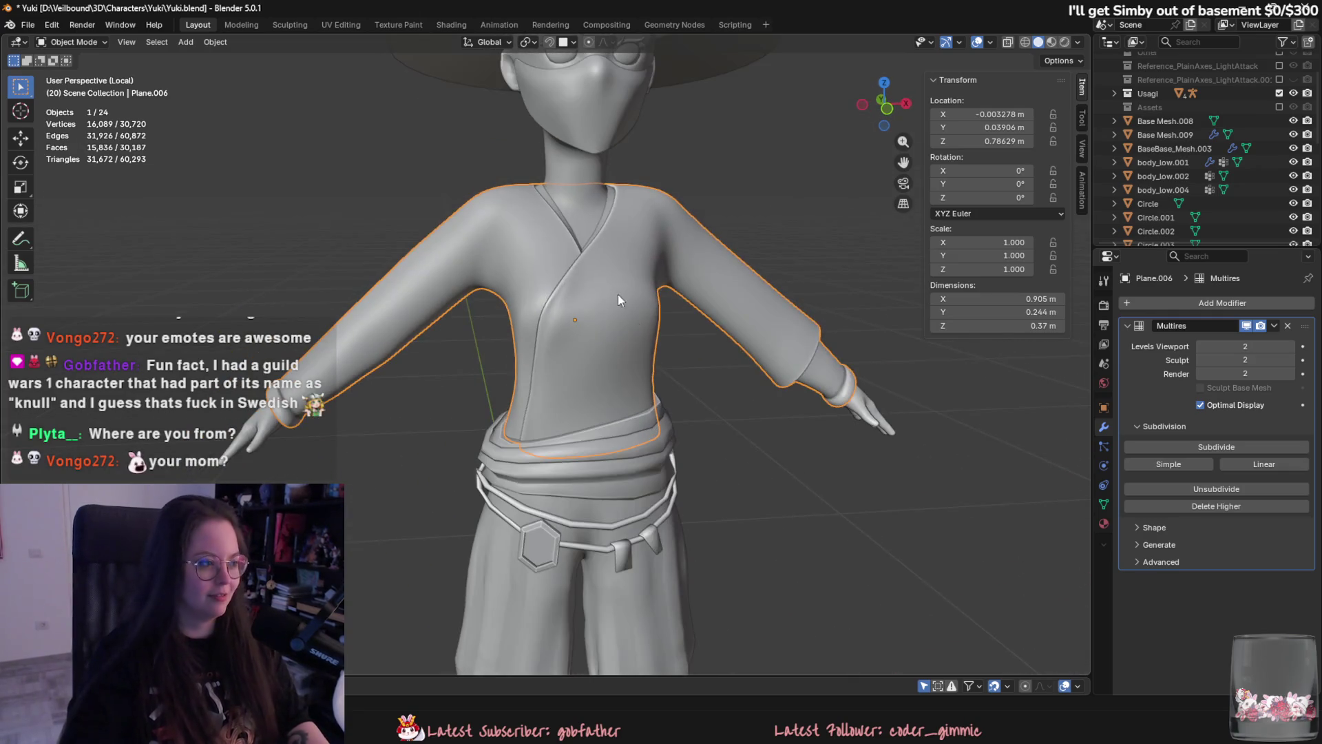
left_click(55, 44)
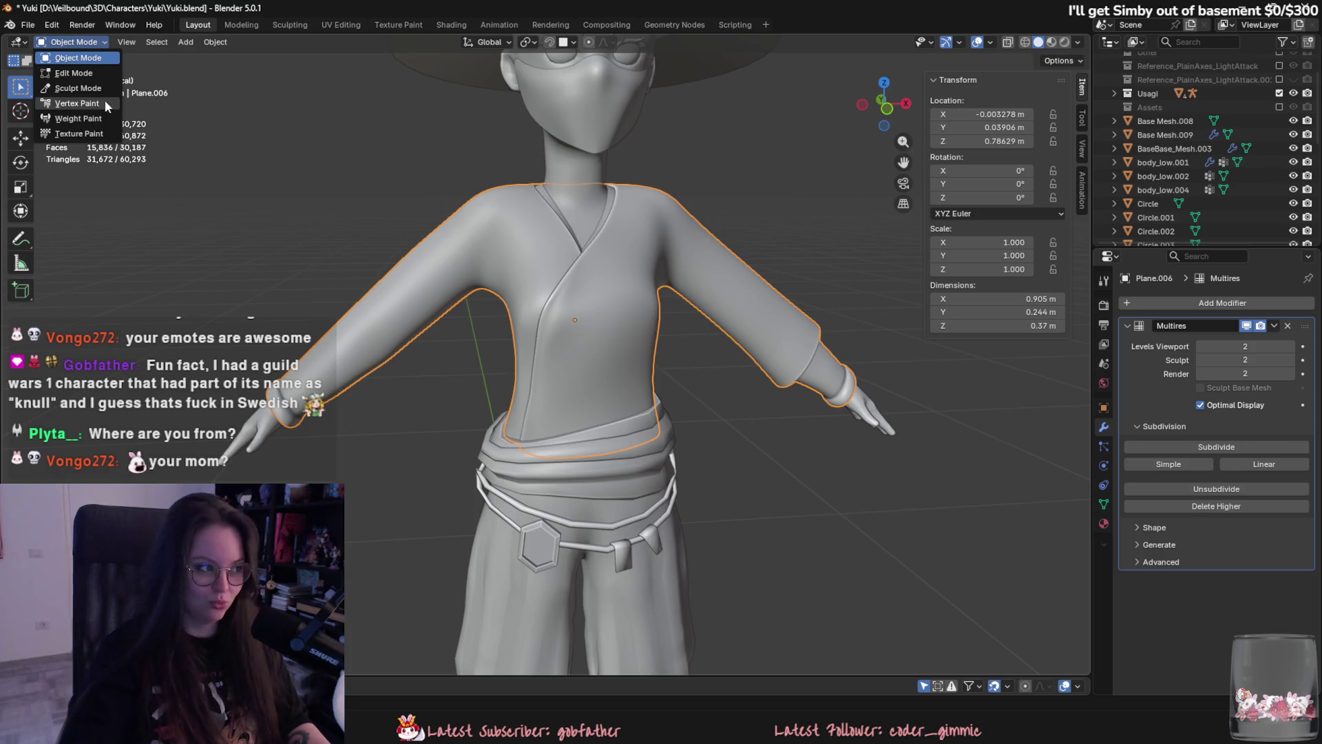
left_click(78, 88)
Shrink the Clay Strips brush to 28 px for finer strokes.
scroll(246, 175, "up", 3)
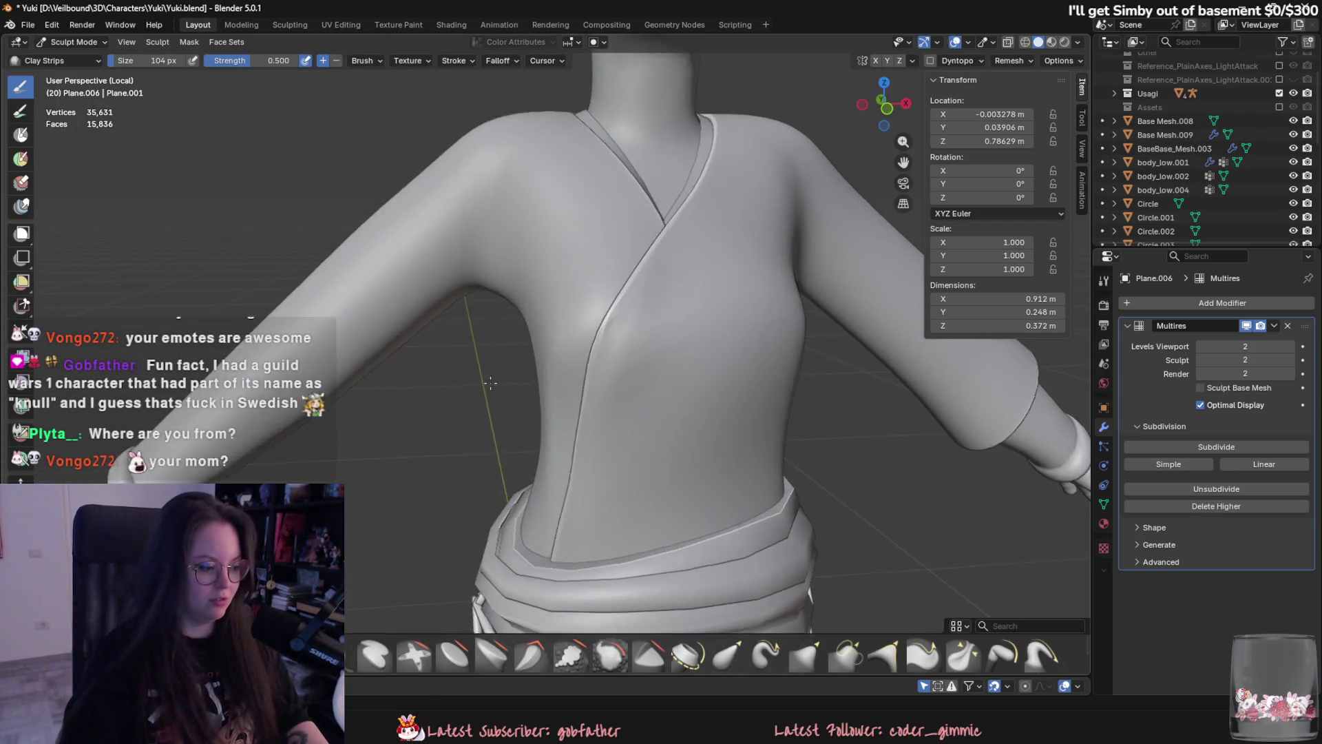
scroll(411, 405, "down", 5)
middle_click_drag(339, 379, 532, 407)
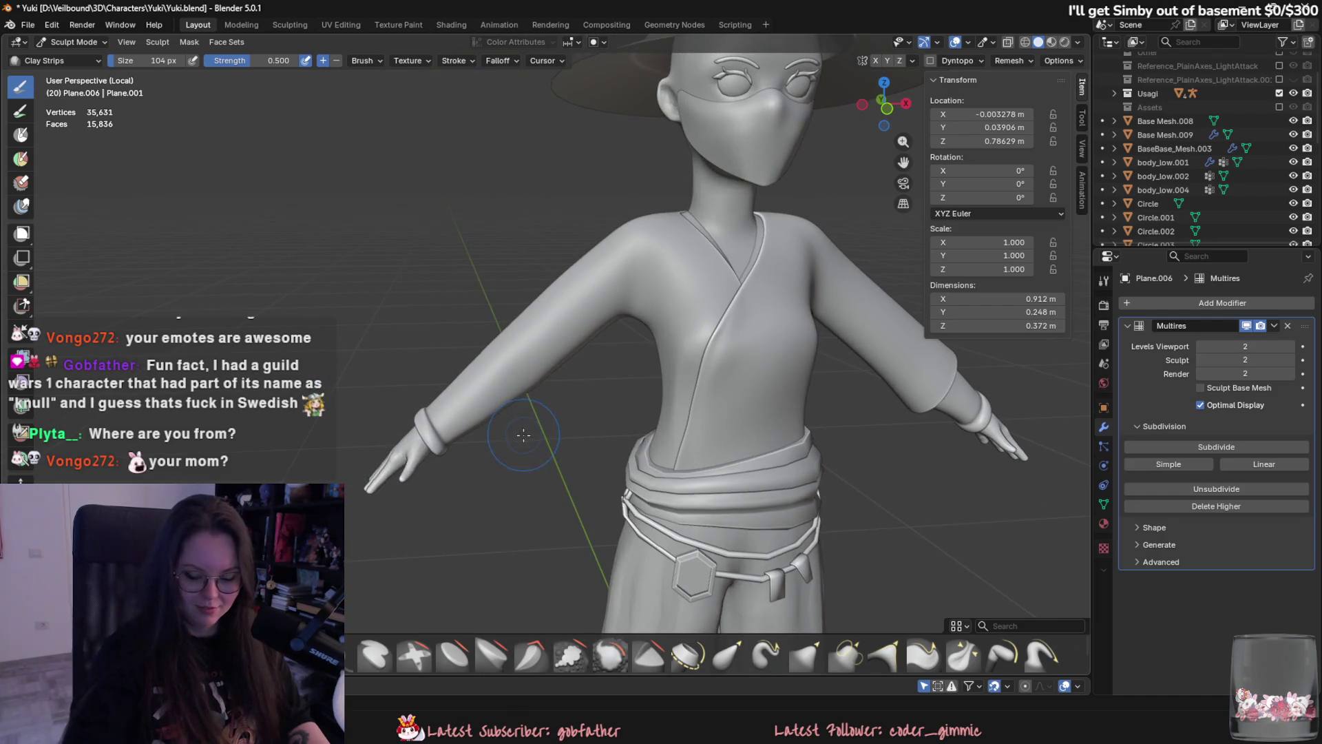
key("f")
left_click(469, 403)
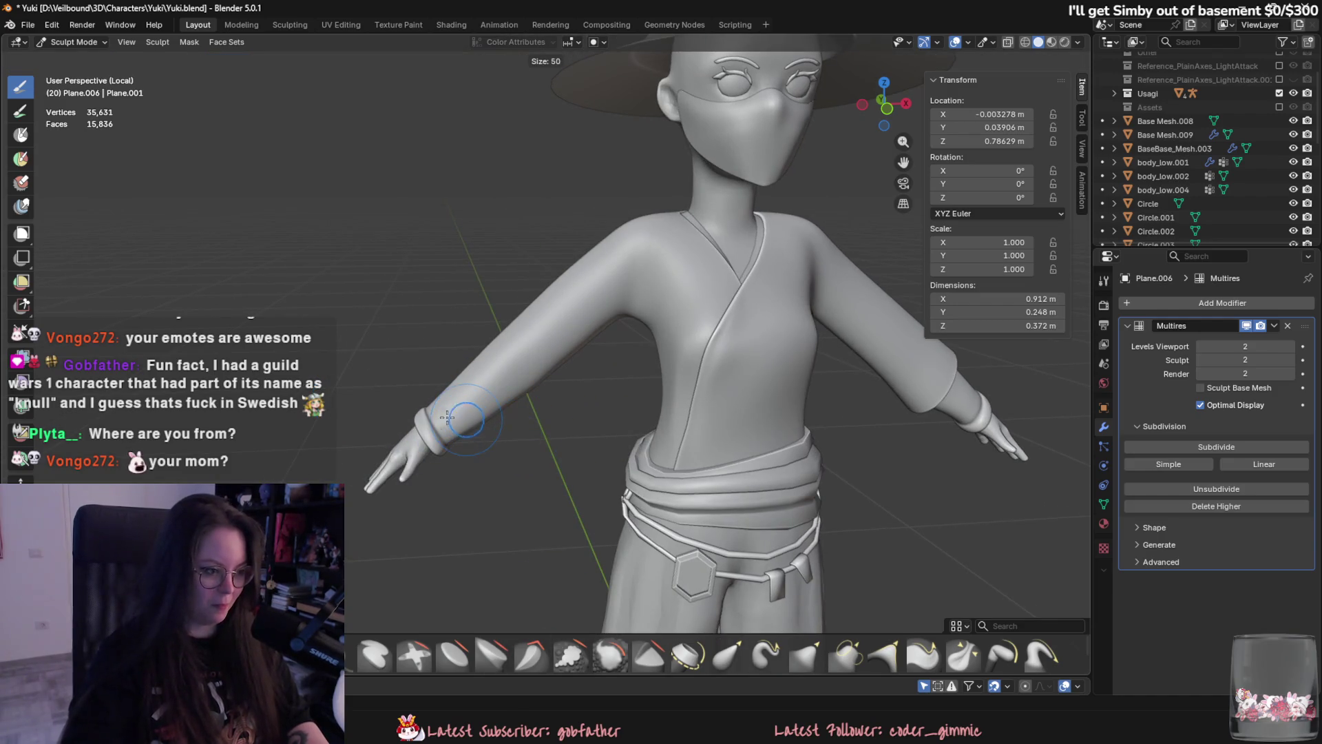
Bring up the character reference drawing and place it on the right, fully visible.
scroll(588, 335, "up", 6)
middle_click_drag(349, 520, 510, 541)
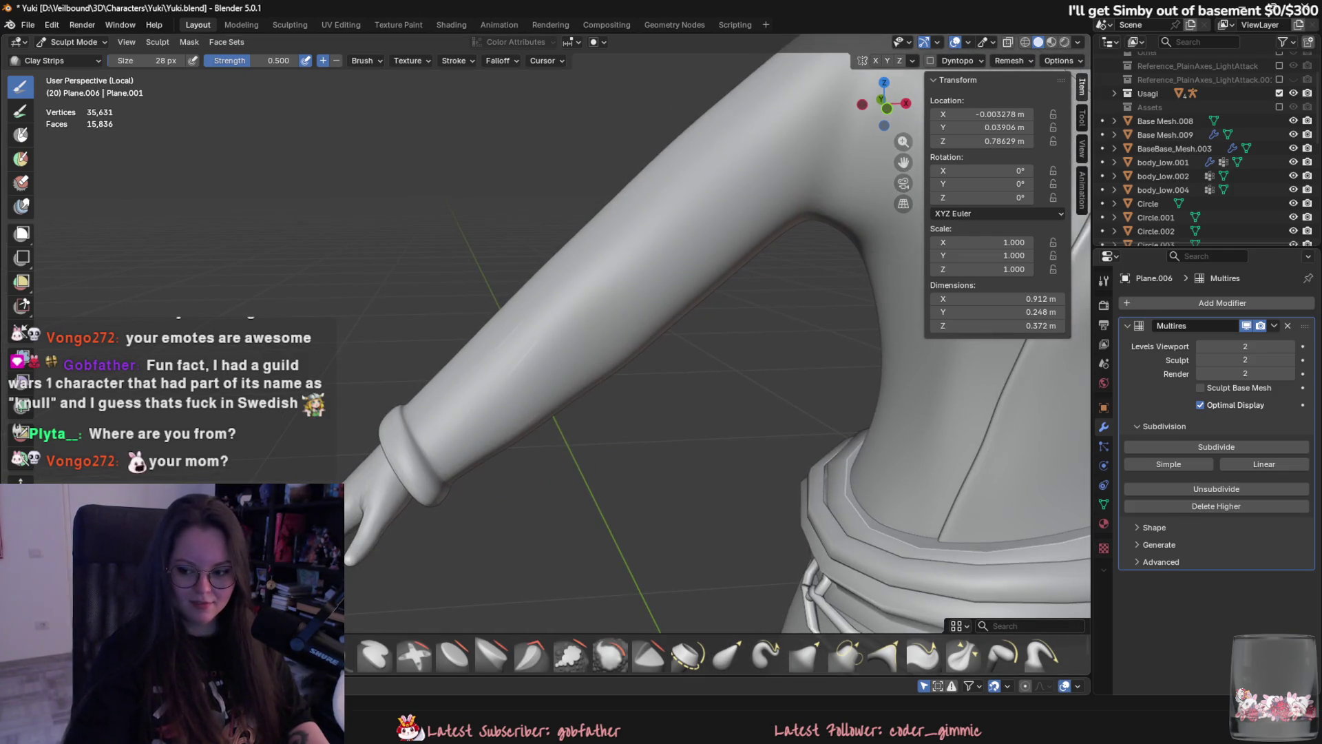
key("alt+Tab")
mouse_move(916, 316)
left_mouse_down()
mouse_move(1171, 337)
mouse_move(1161, 316)
left_mouse_up()
middle_click_drag(682, 389, 711, 394)
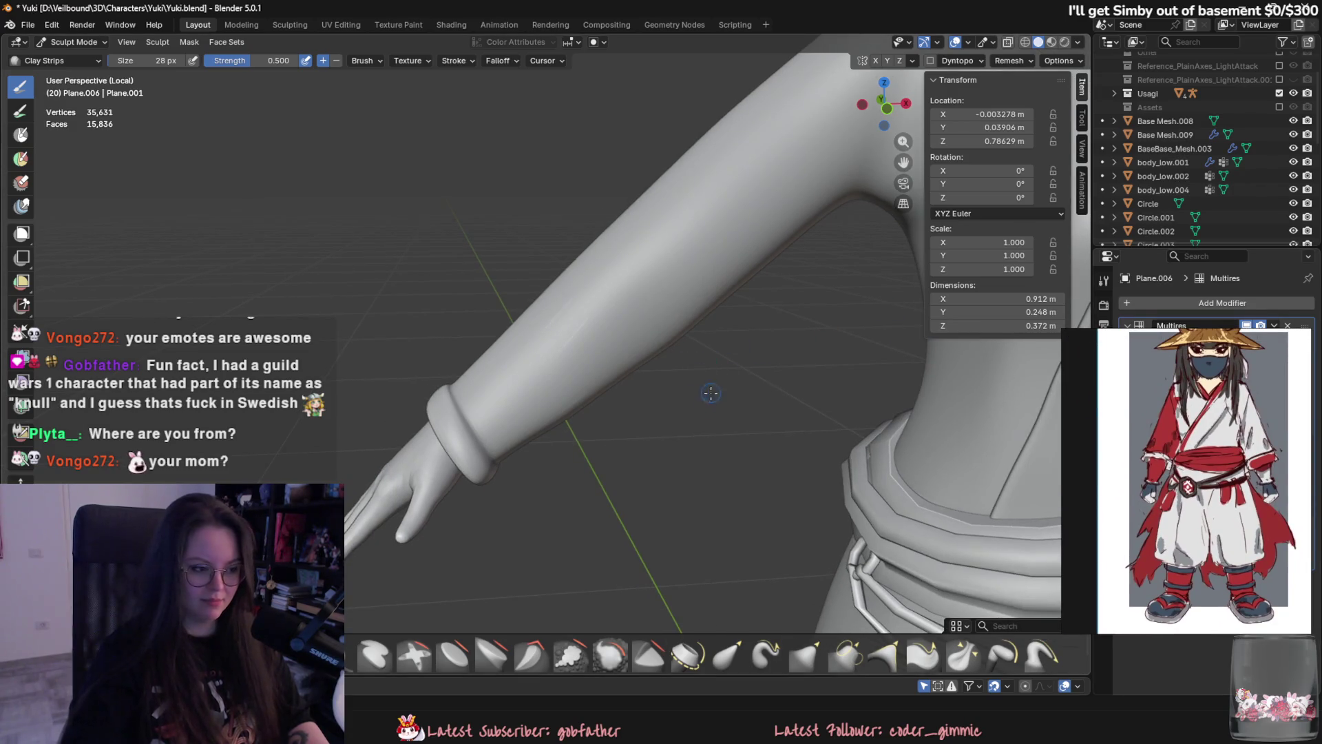
Sculpt fold creases into the sleeve above the cuff, smoothing away a rough first attempt.
mouse_move(498, 426)
left_mouse_down()
mouse_move(490, 452)
mouse_move(510, 403)
mouse_move(502, 366)
mouse_move(505, 439)
mouse_move(527, 414)
left_mouse_up()
middle_click_drag(527, 413, 509, 392)
mouse_move(482, 440)
left_mouse_down("shift")
mouse_move(506, 359)
mouse_move(513, 434)
mouse_move(502, 349)
mouse_move(520, 372)
left_mouse_up("shift")
mouse_move(520, 371)
middle_mouse_down()
mouse_move(694, 379)
mouse_move(556, 366)
mouse_move(630, 365)
middle_mouse_up()
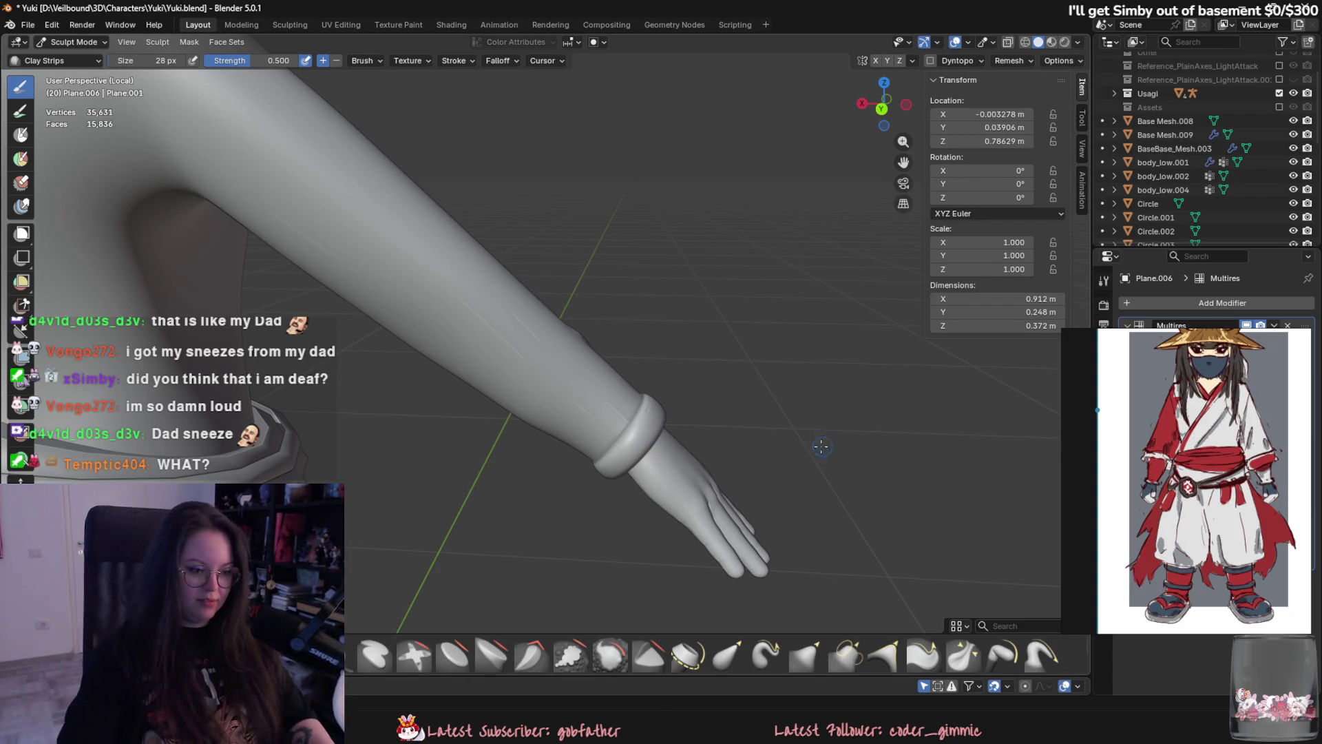
Orbit from a side view to a more frontal view of the torso and arm to check the folds.
mouse_move(628, 425)
middle_mouse_down()
mouse_move(585, 436)
mouse_move(593, 402)
middle_mouse_up()
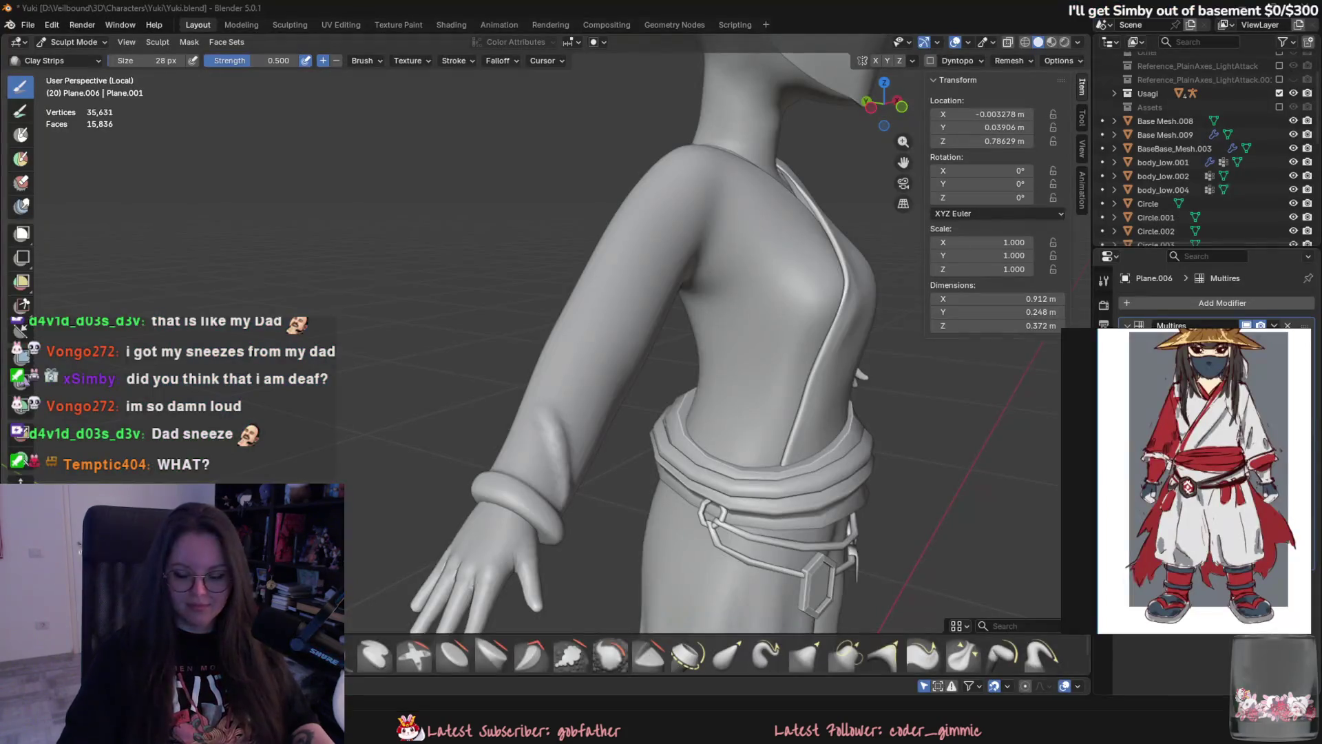
middle_click_drag(578, 399, 543, 408)
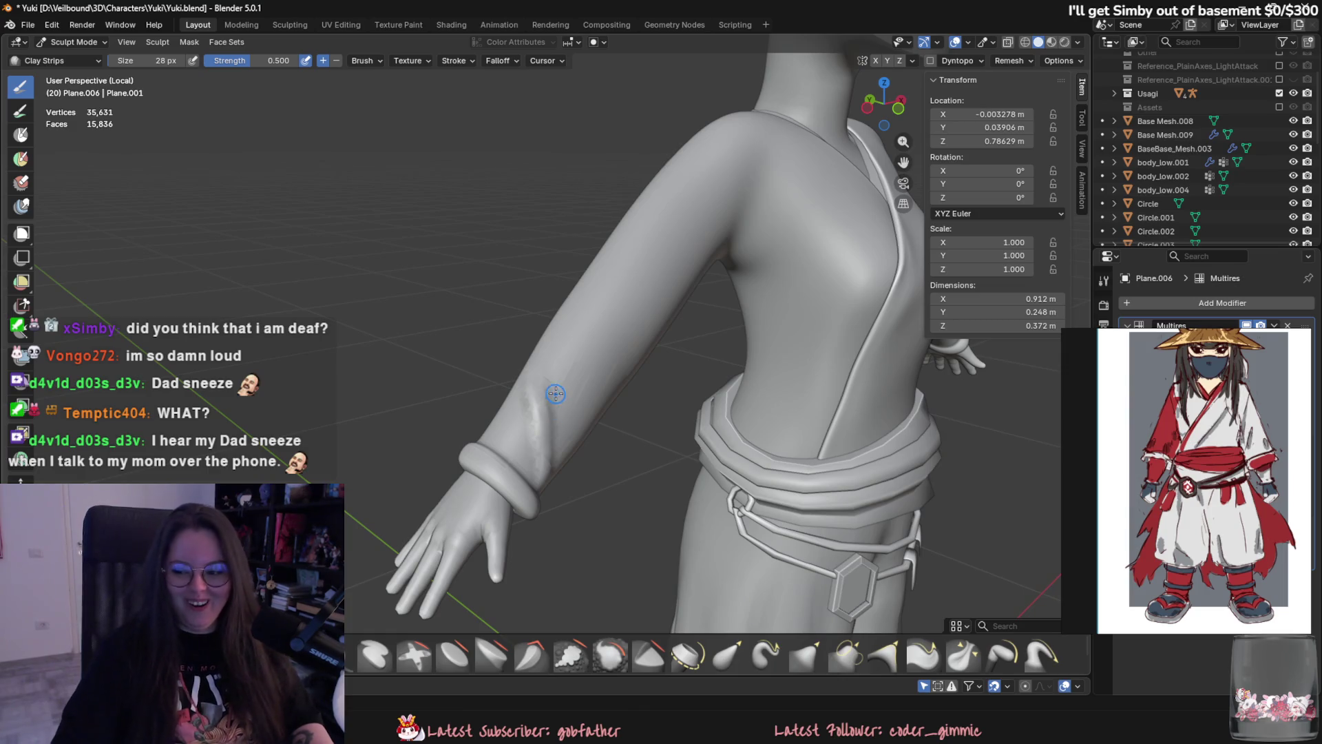
Add a Clay Strips crease and ridge on the forearm near the wrist.
middle_click_drag(575, 371, 697, 435)
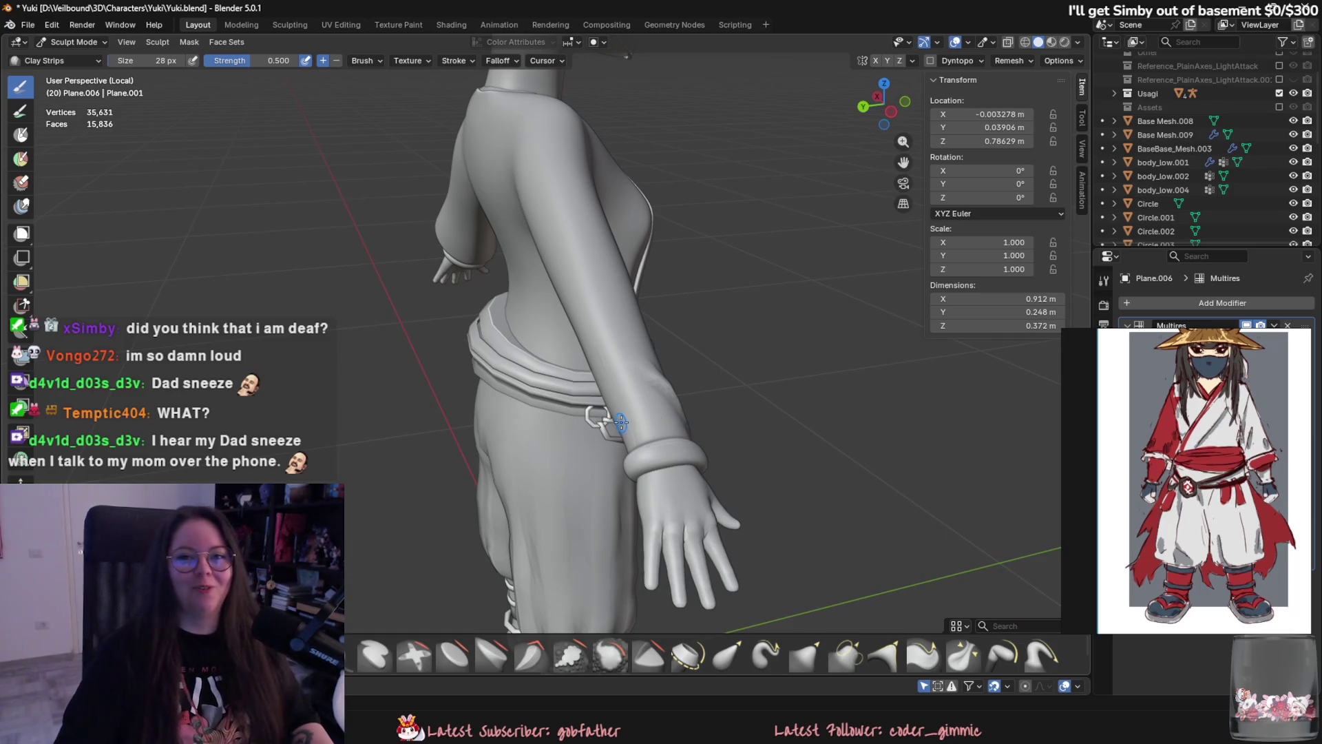
scroll(620, 423, "up", 2)
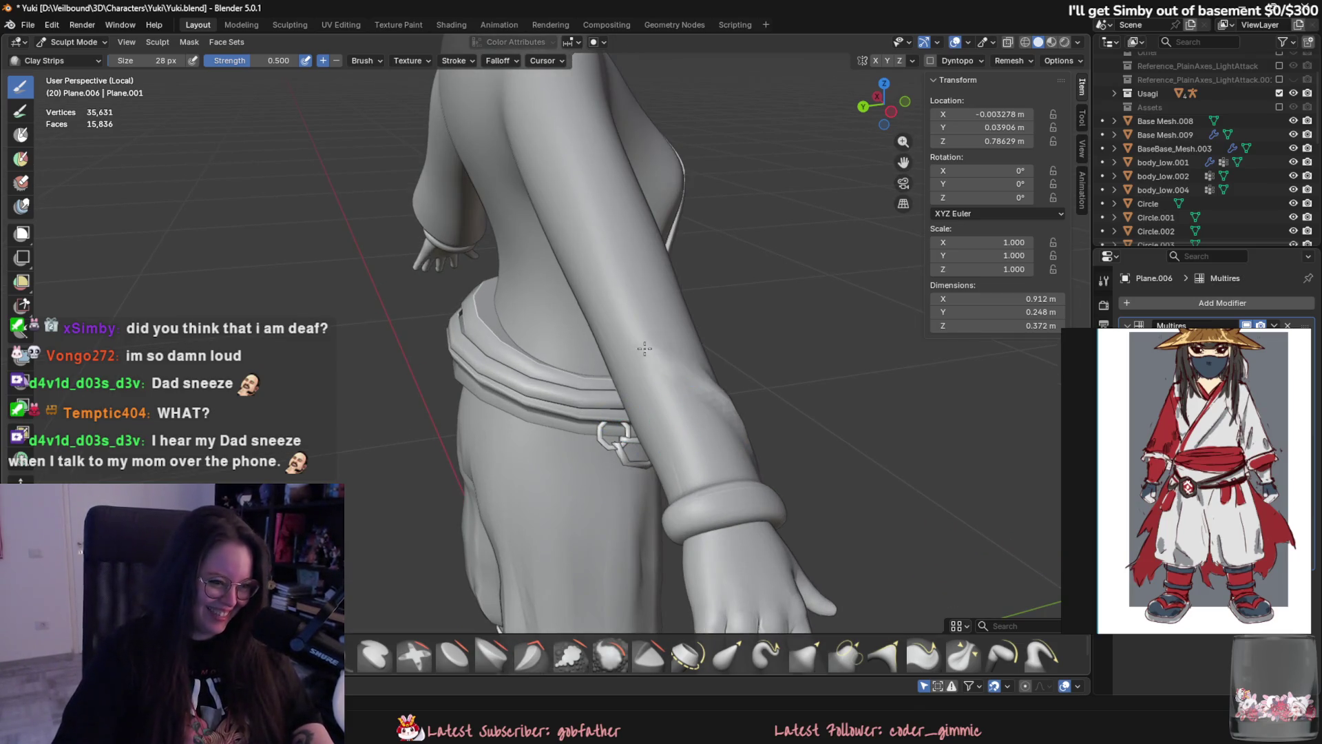
middle_click_drag(726, 413, 871, 461)
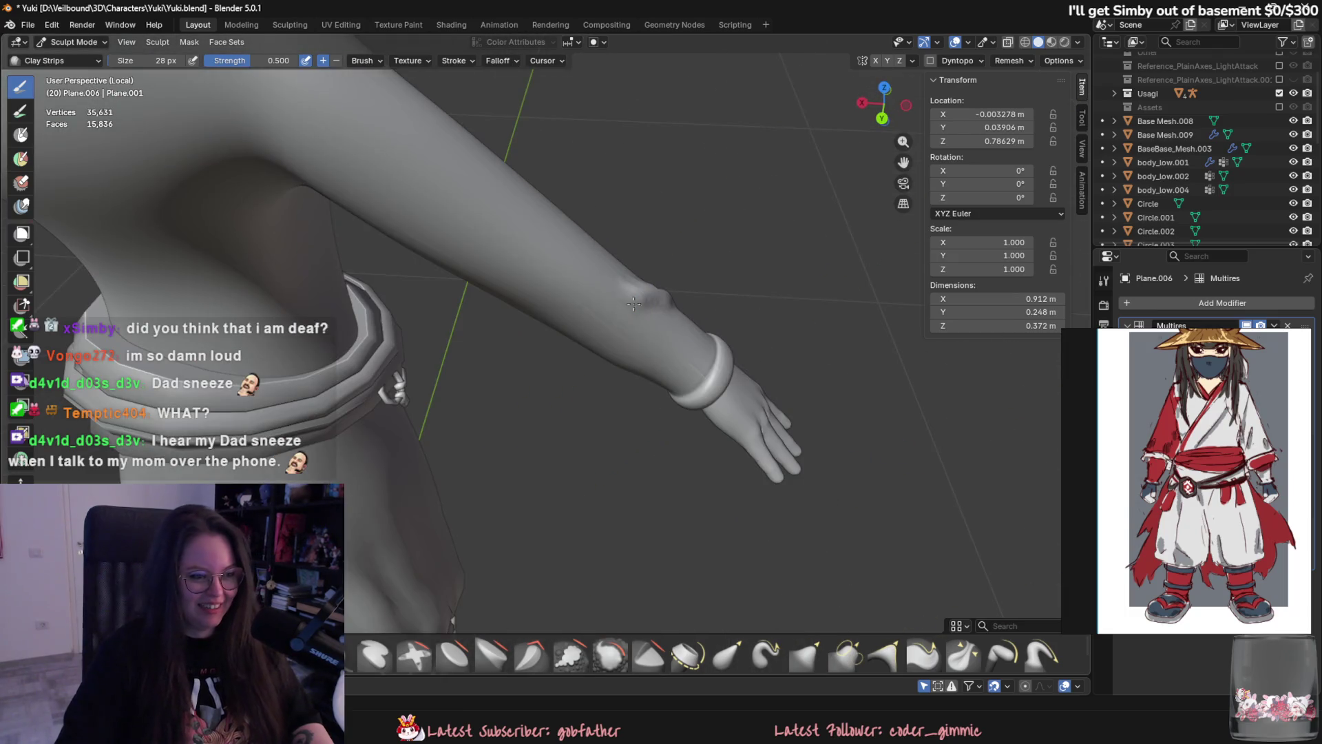
mouse_move(634, 303)
left_mouse_down()
mouse_move(592, 307)
mouse_move(612, 296)
left_mouse_up()
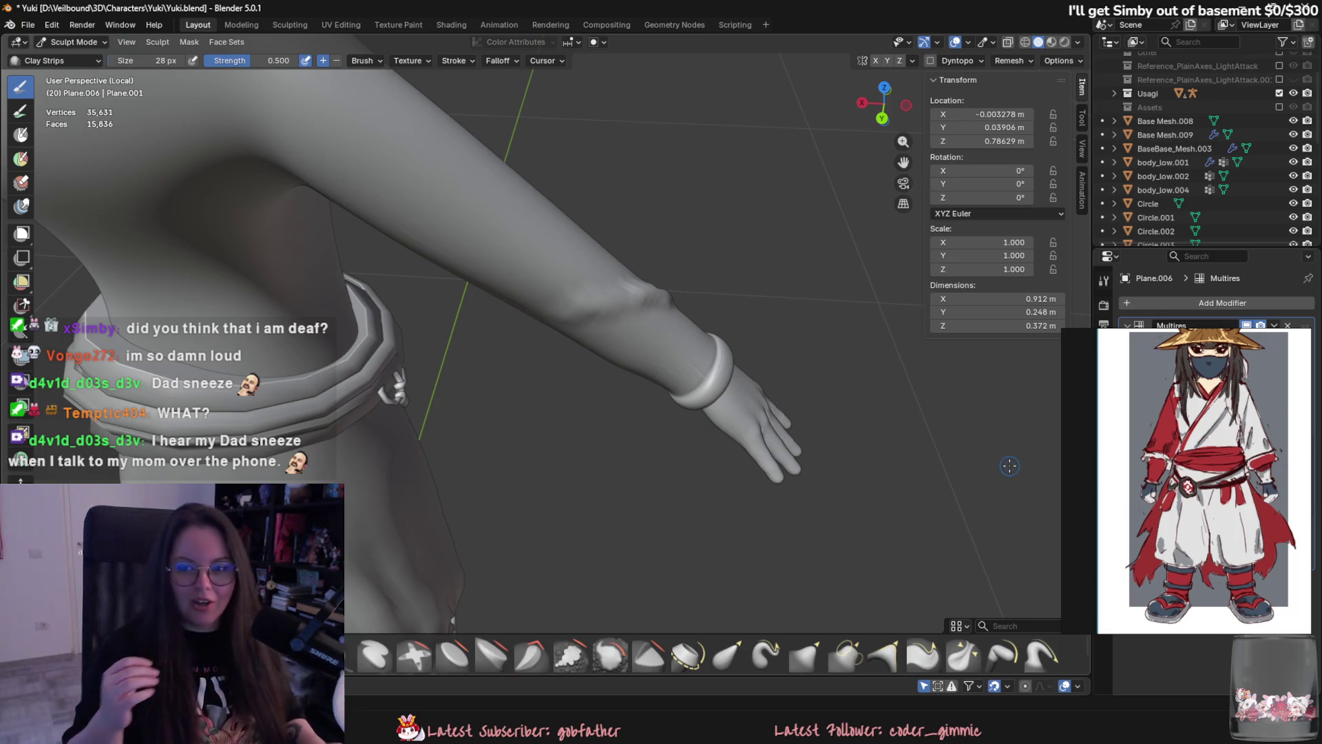
middle_click_drag(920, 423, 566, 384)
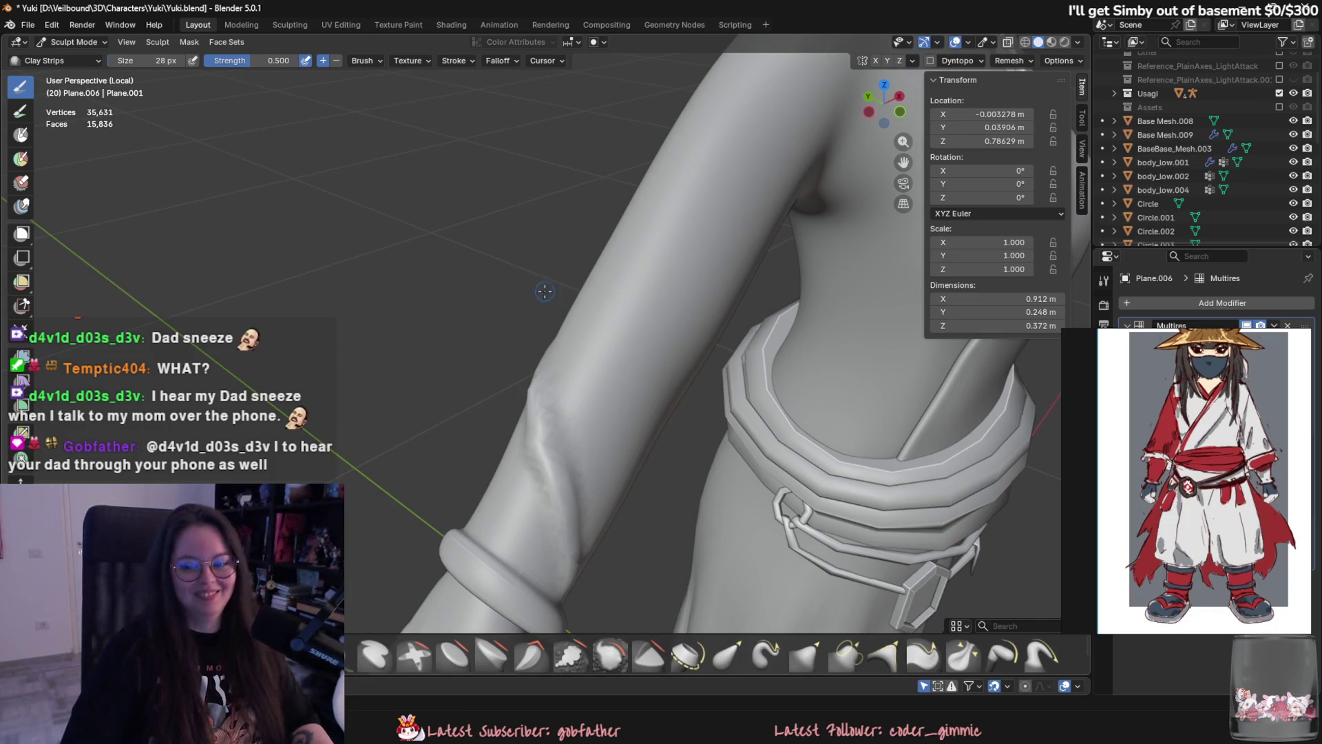
mouse_move(728, 351)
middle_mouse_down()
mouse_move(650, 345)
mouse_move(757, 623)
mouse_move(484, 406)
mouse_move(537, 378)
middle_mouse_up()
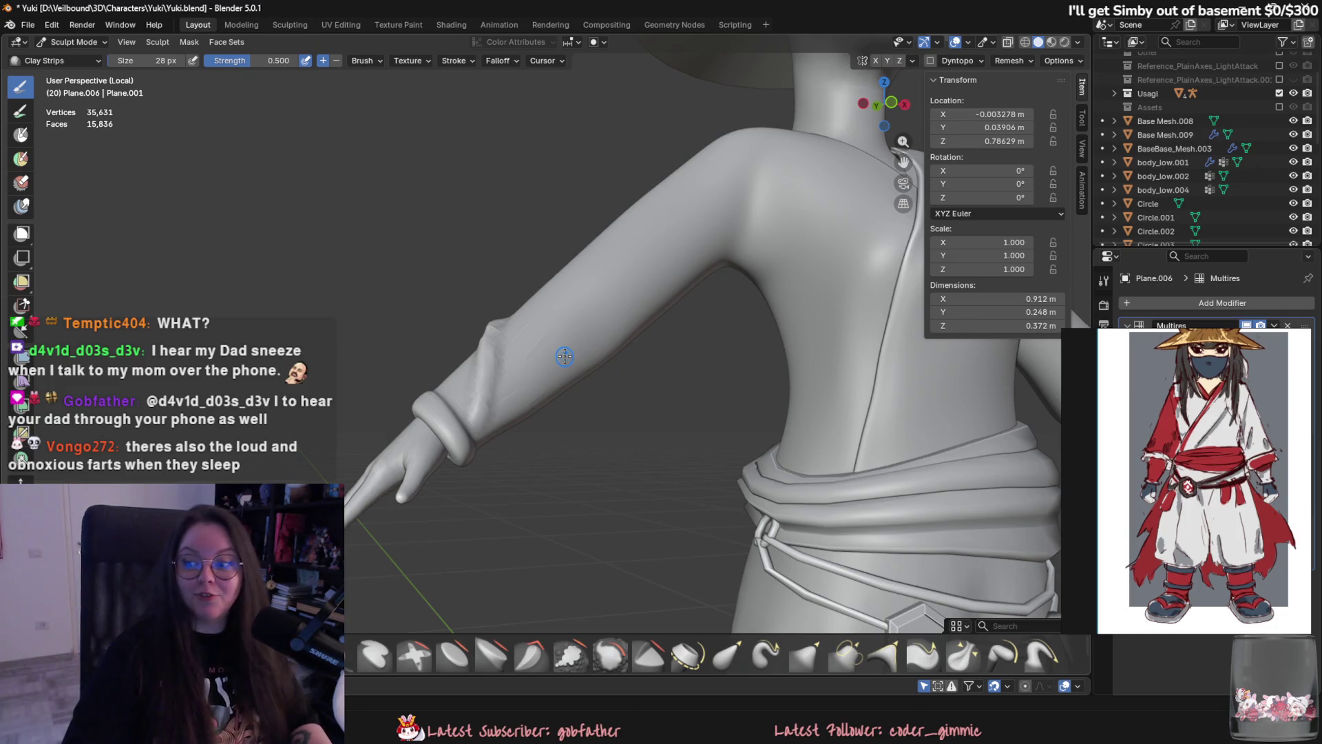
Sculpt marks along the forearm, then smooth away the stray ones.
scroll(555, 387, "up", 1)
left_click_drag(613, 339, 533, 381)
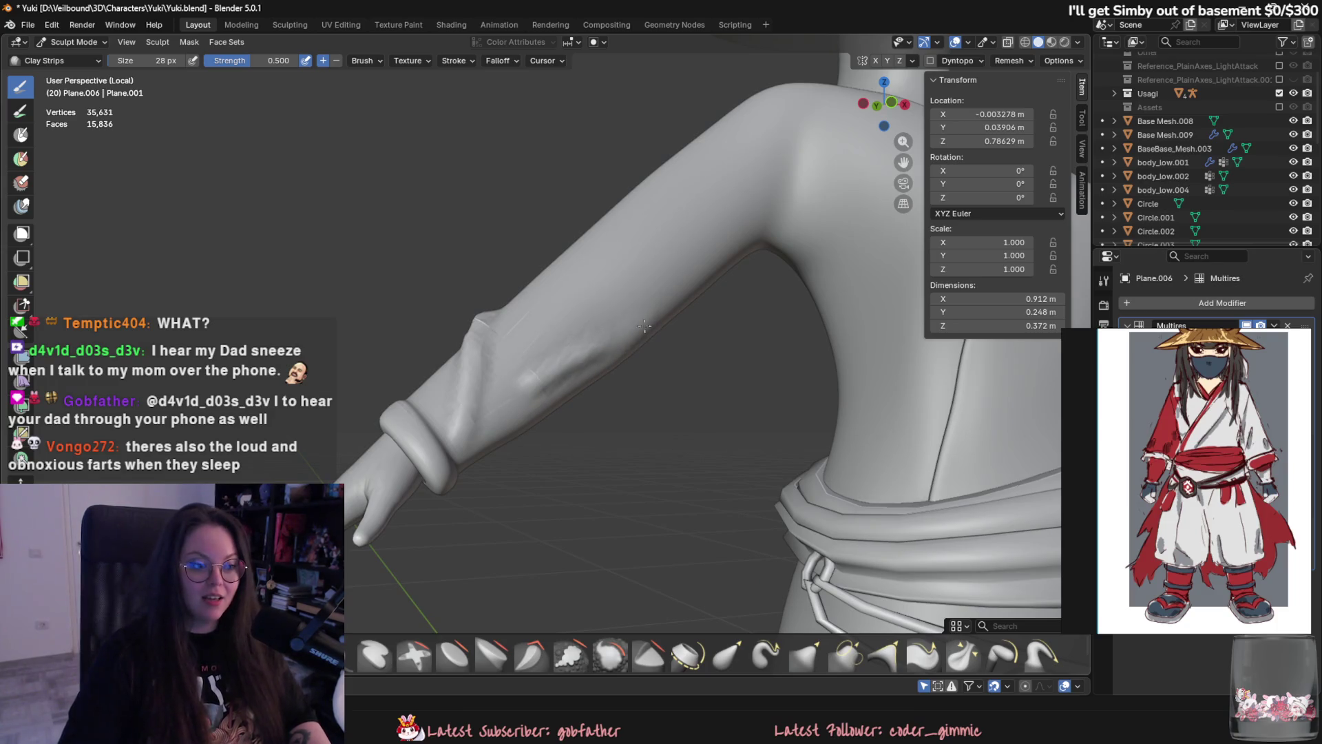
mouse_move(644, 325)
left_mouse_down("shift")
mouse_move(547, 363)
mouse_move(570, 354)
left_mouse_up("shift")
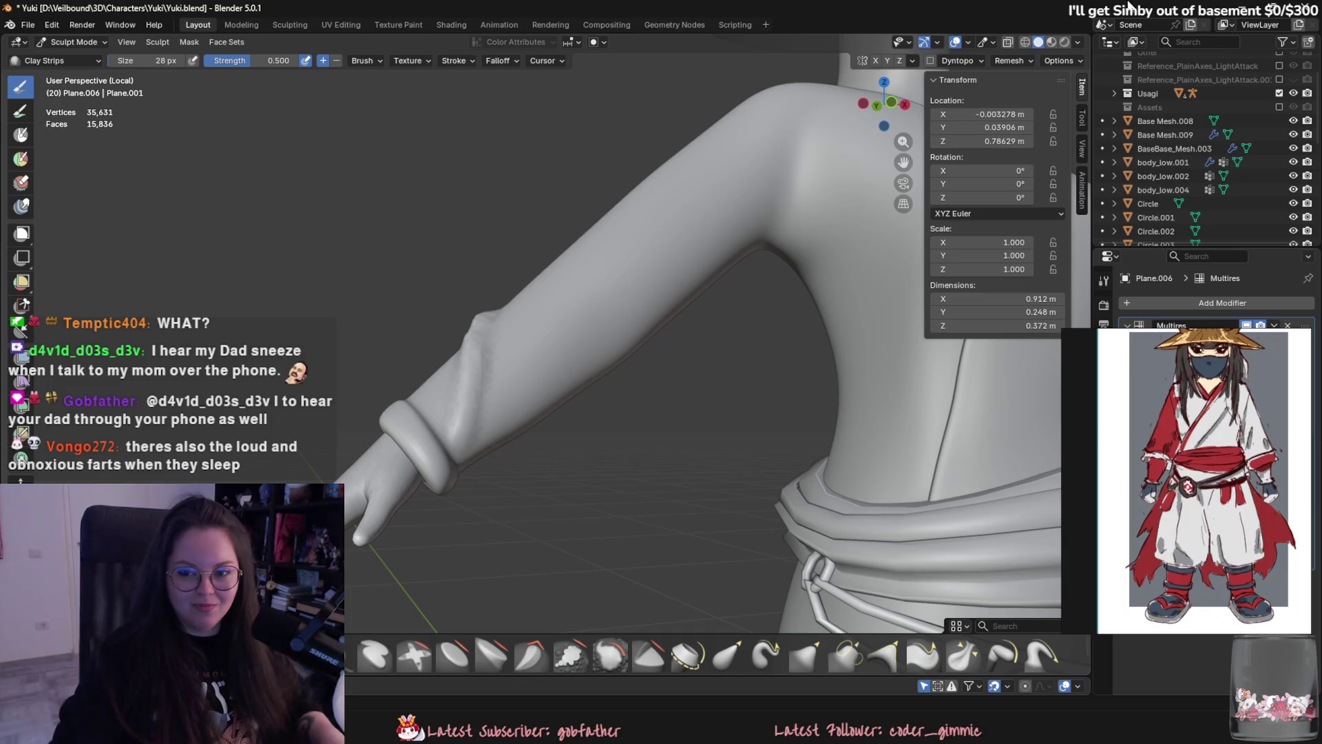
middle_click_drag(447, 407, 564, 349)
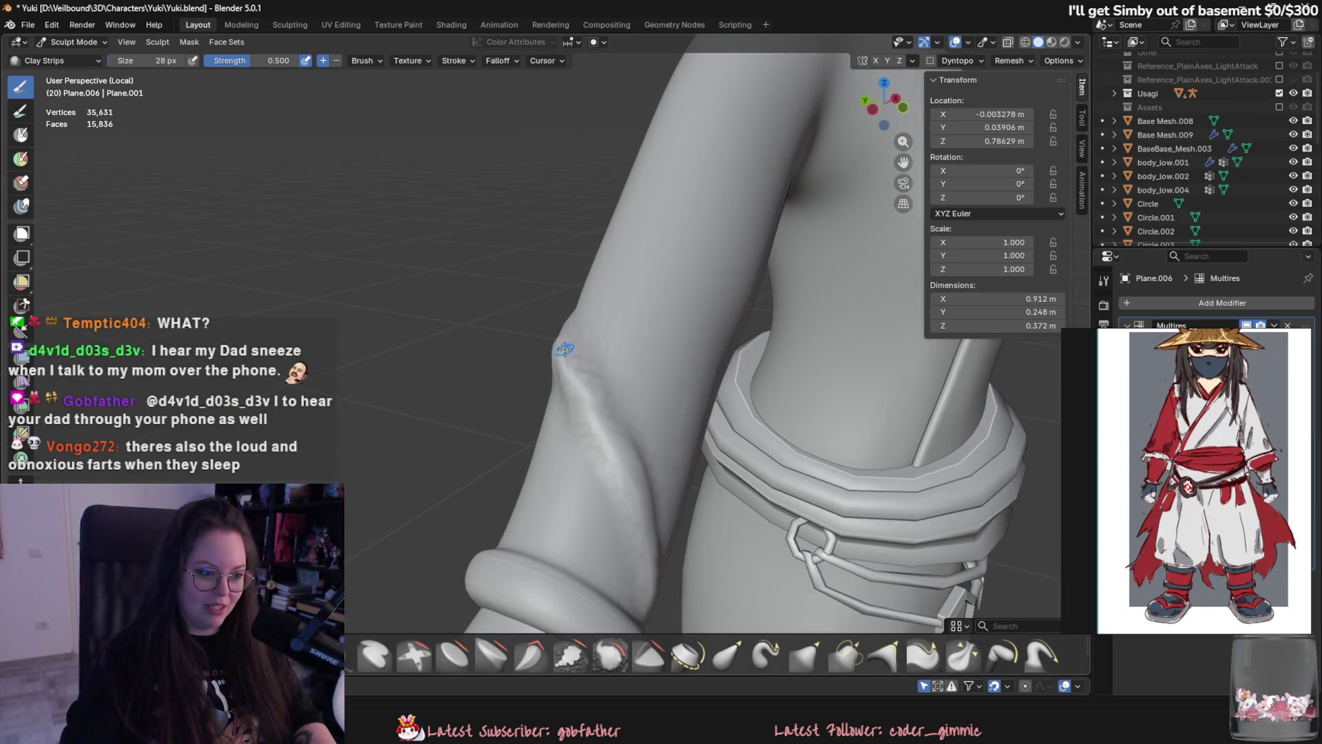
Enlarge the Clay Strips brush to 68 px.
key("f")
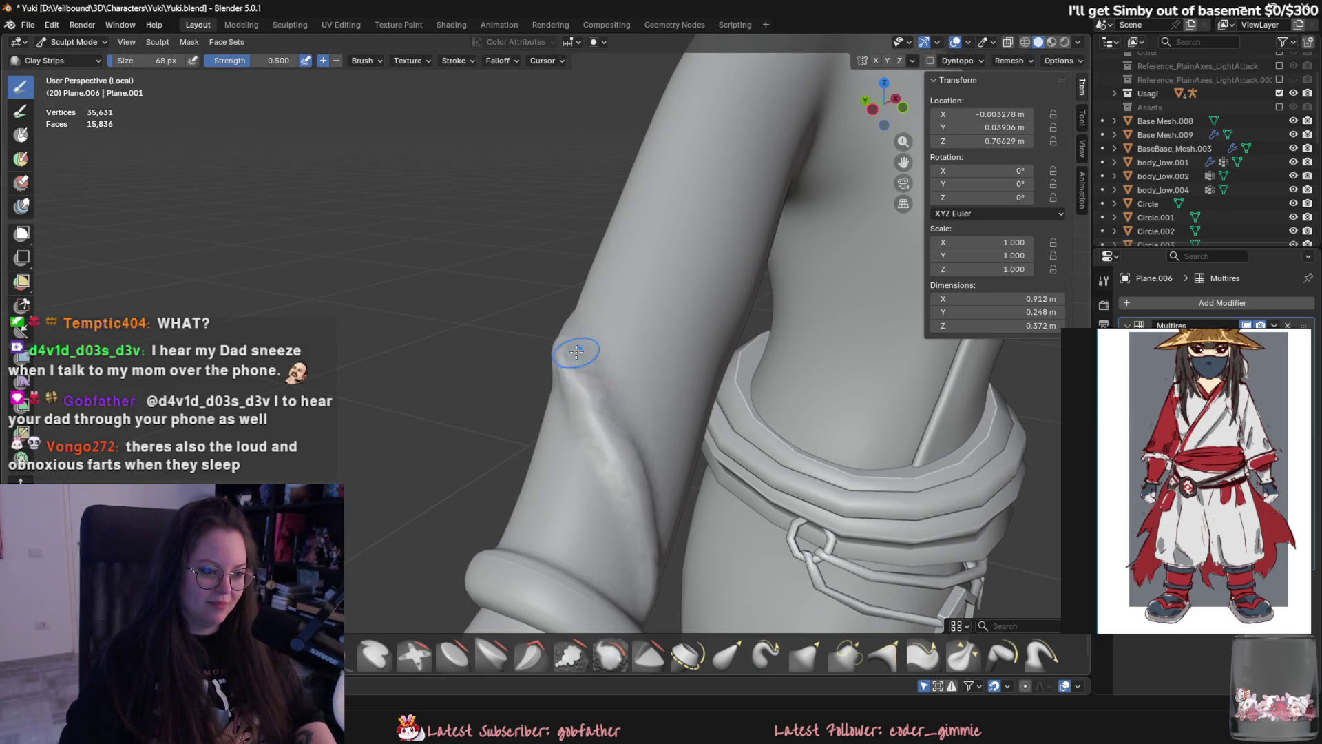
left_click(606, 413)
mouse_move(606, 414)
middle_mouse_down()
mouse_move(652, 437)
mouse_move(606, 334)
mouse_move(654, 360)
middle_mouse_up()
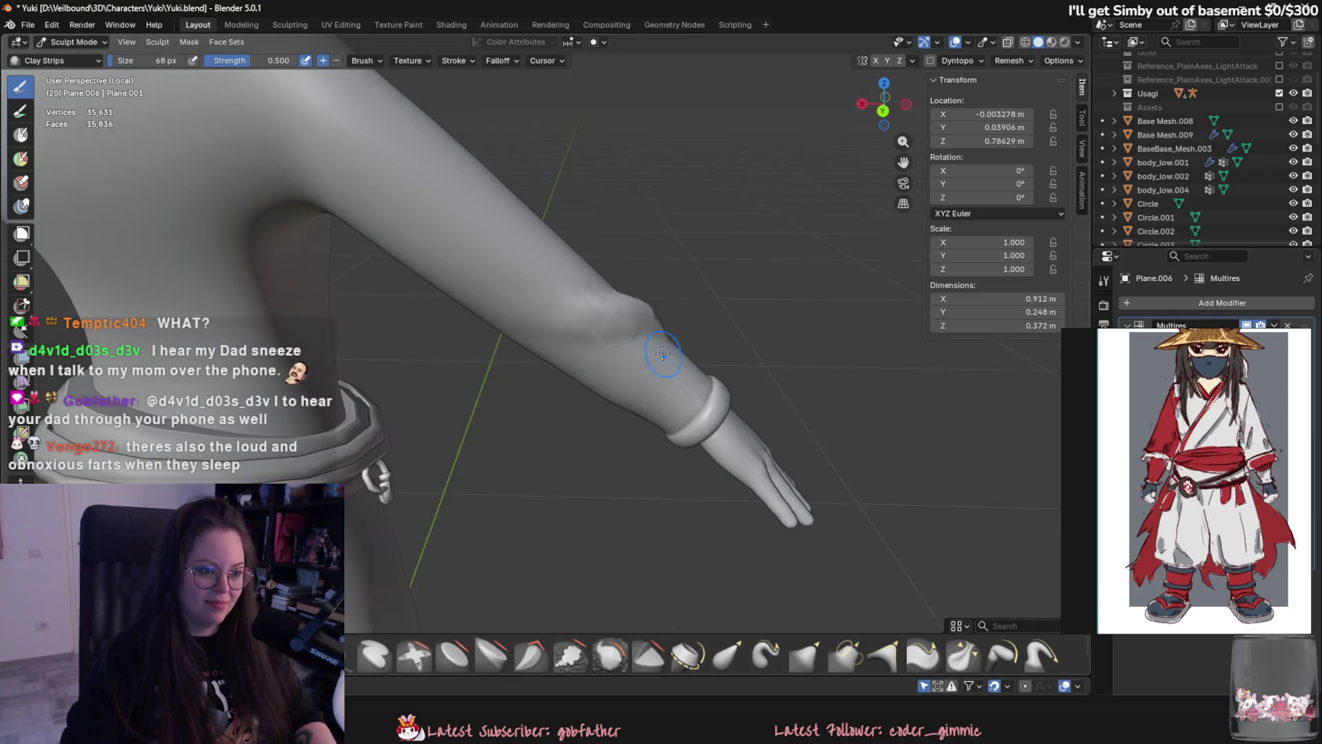
mouse_move(540, 303)
middle_mouse_down()
mouse_move(609, 388)
mouse_move(549, 478)
mouse_move(599, 570)
mouse_move(620, 482)
mouse_move(563, 507)
mouse_move(404, 360)
mouse_move(585, 395)
middle_mouse_up()
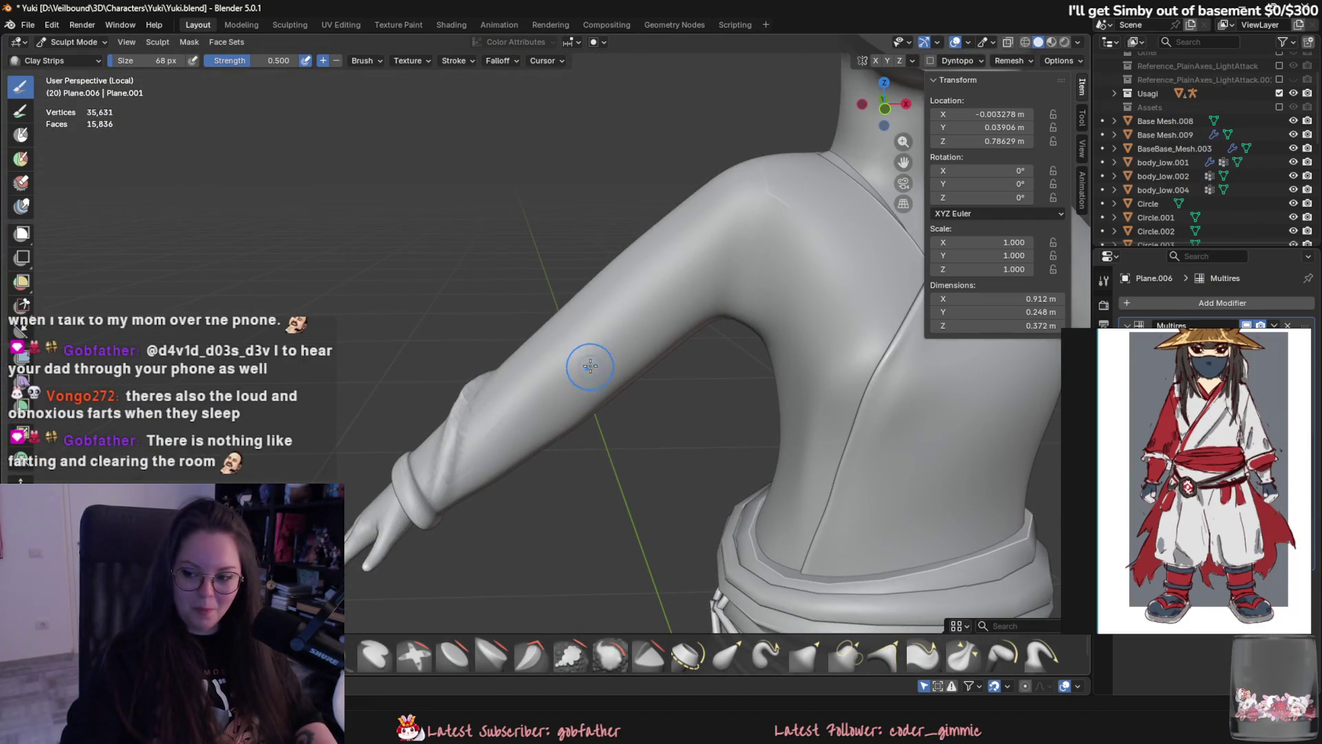